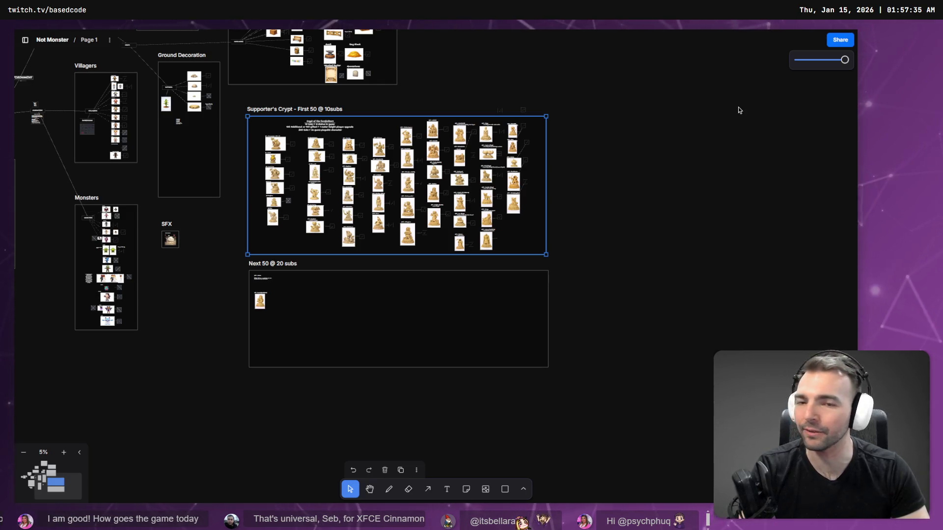
Deselect the Supporter's Crypt frame and pan to empty canvas beside it
{"action": "left_click", "coordinate": [596, 162]}
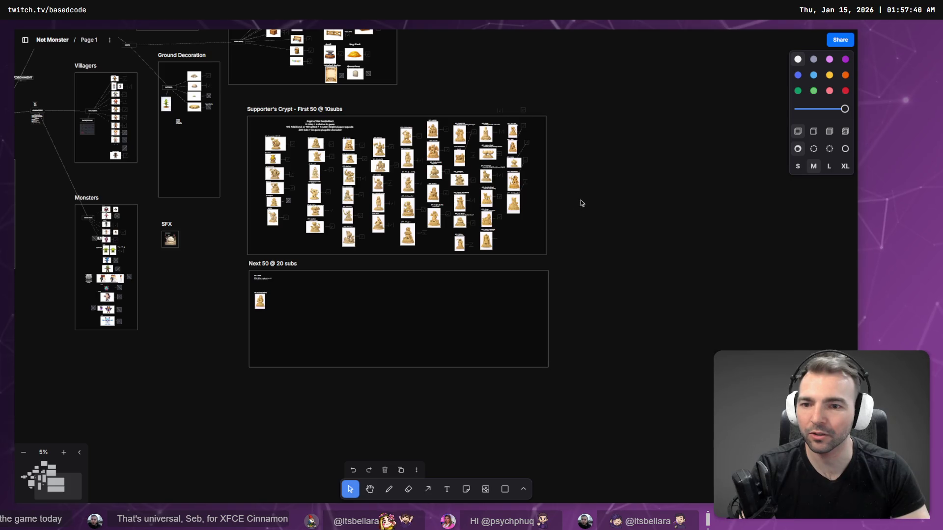
{"action": "scroll", "coordinate": [590, 206], "scroll_direction": "up", "scroll_amount": 3}
{"action": "scroll", "coordinate": [609, 201], "scroll_direction": "up", "scroll_amount": 2}
{"action": "mouse_move", "coordinate": [598, 200]}
{"action": "left_mouse_down"}
{"action": "mouse_move", "coordinate": [696, 206]}
{"action": "mouse_move", "coordinate": [711, 190]}
{"action": "left_mouse_up"}
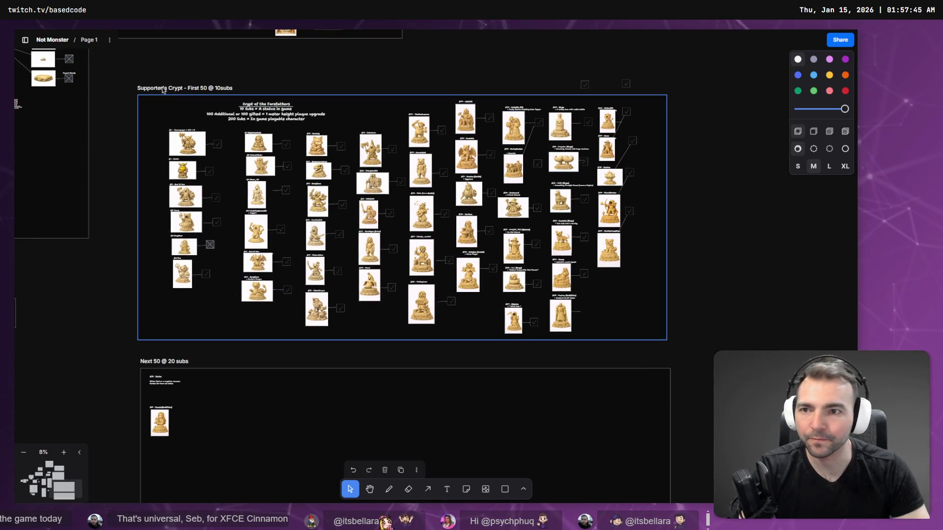
{"action": "scroll", "coordinate": [641, 320], "scroll_direction": "down", "scroll_amount": 4}
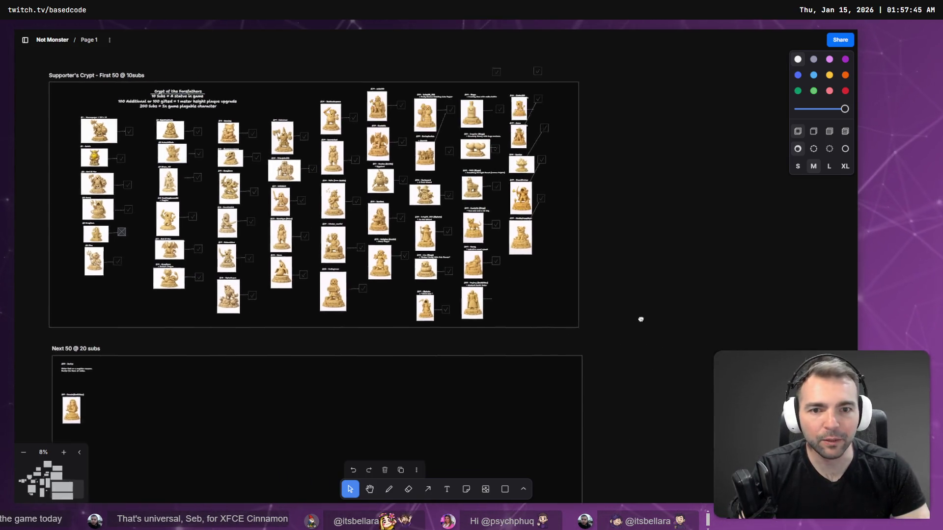
{"action": "scroll", "coordinate": [604, 337], "scroll_direction": "right", "scroll_amount": 10}
{"action": "scroll", "coordinate": [604, 336], "scroll_direction": "down", "scroll_amount": 2}
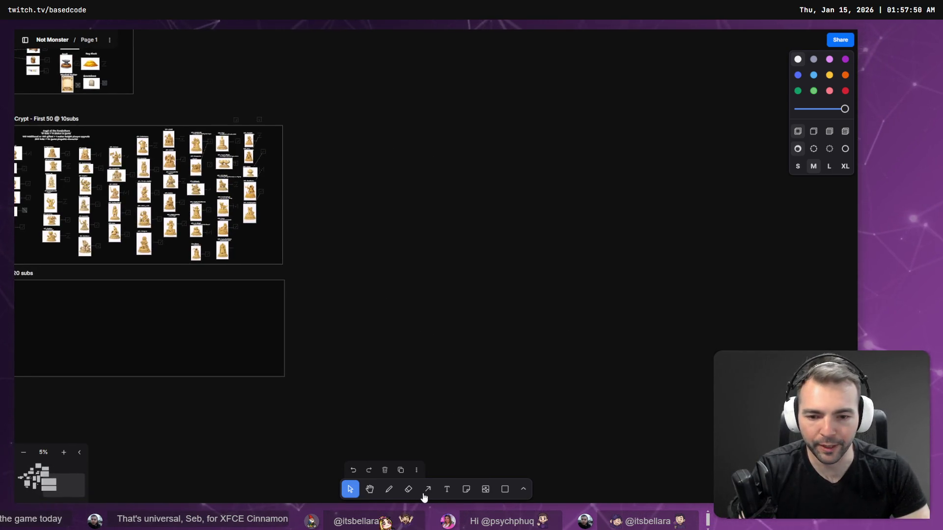
Freehand-sketch a square spiral with outward loops and crossing lines as the crypt layout
{"action": "left_click", "coordinate": [390, 492]}
{"action": "scroll", "coordinate": [376, 291], "scroll_direction": "up", "scroll_amount": 3}
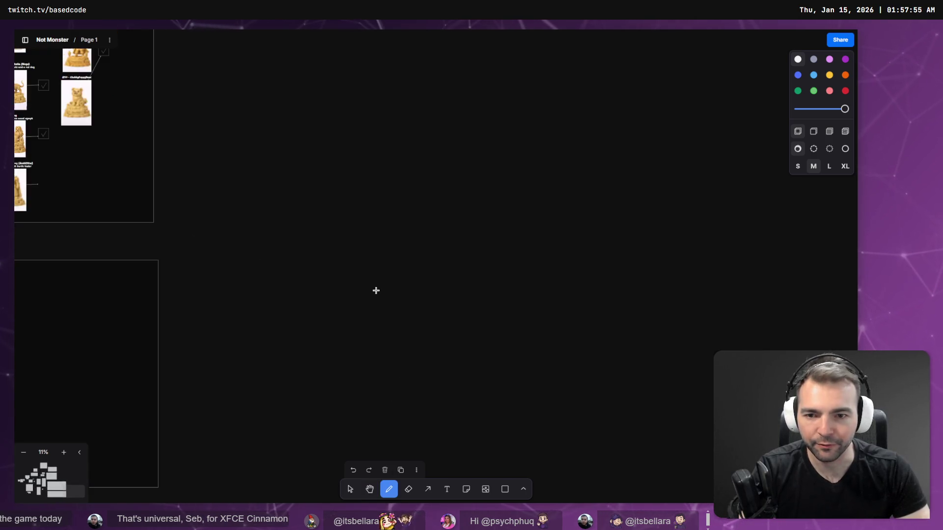
{"action": "mouse_move", "coordinate": [376, 293]}
{"action": "left_mouse_down"}
{"action": "mouse_move", "coordinate": [379, 246]}
{"action": "mouse_move", "coordinate": [410, 242]}
{"action": "mouse_move", "coordinate": [416, 328]}
{"action": "left_mouse_up"}
{"action": "mouse_move", "coordinate": [335, 324]}
{"action": "left_mouse_down"}
{"action": "mouse_move", "coordinate": [339, 231]}
{"action": "mouse_move", "coordinate": [444, 221]}
{"action": "mouse_move", "coordinate": [448, 362]}
{"action": "mouse_move", "coordinate": [378, 368]}
{"action": "left_mouse_up"}
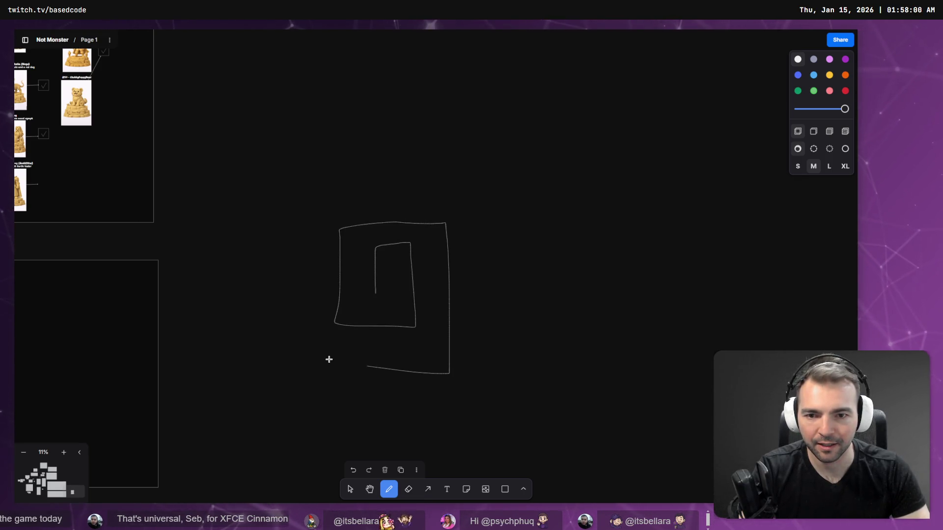
{"action": "left_click_drag", "start_coordinate": [305, 361], "coordinate": [312, 204]}
{"action": "mouse_move", "coordinate": [480, 193]}
{"action": "left_mouse_down"}
{"action": "mouse_move", "coordinate": [500, 400]}
{"action": "mouse_move", "coordinate": [280, 397]}
{"action": "mouse_move", "coordinate": [277, 170]}
{"action": "mouse_move", "coordinate": [515, 184]}
{"action": "left_mouse_up"}
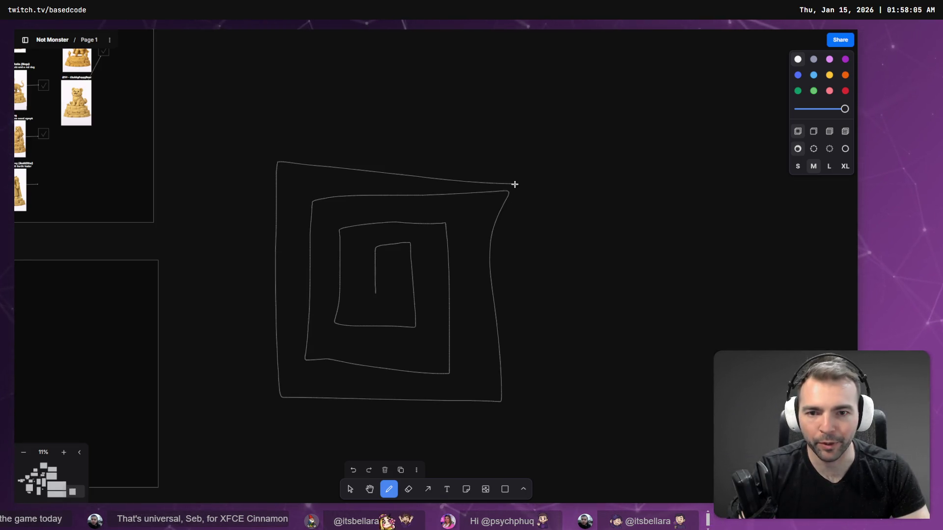
{"action": "left_click_drag", "start_coordinate": [549, 424], "coordinate": [199, 428]}
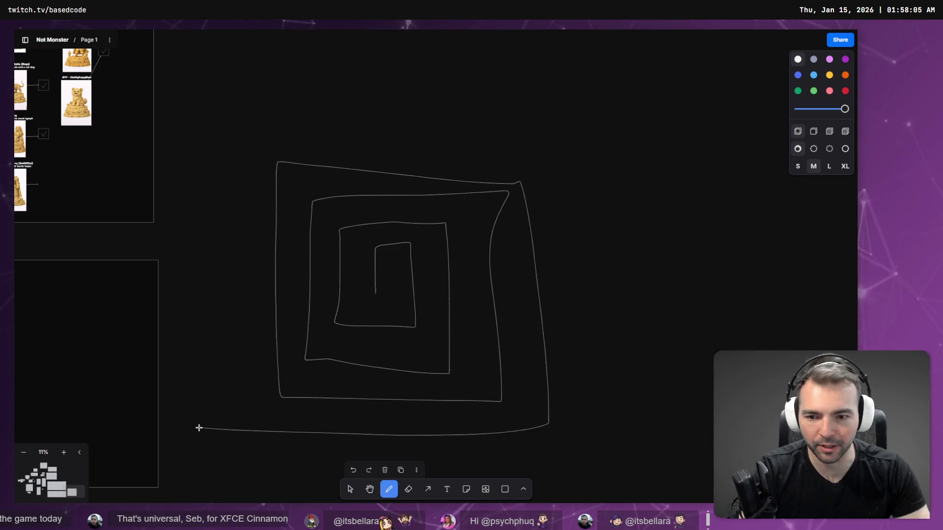
{"action": "mouse_move", "coordinate": [227, 131]}
{"action": "left_mouse_down"}
{"action": "mouse_move", "coordinate": [516, 114]}
{"action": "mouse_move", "coordinate": [555, 143]}
{"action": "mouse_move", "coordinate": [575, 439]}
{"action": "left_mouse_up"}
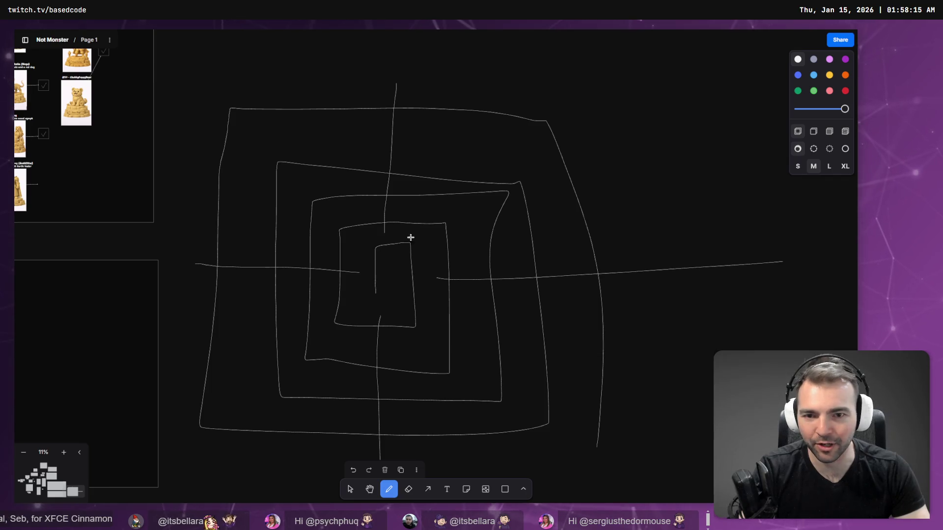
{"action": "left_click_drag", "start_coordinate": [442, 279], "coordinate": [412, 276]}
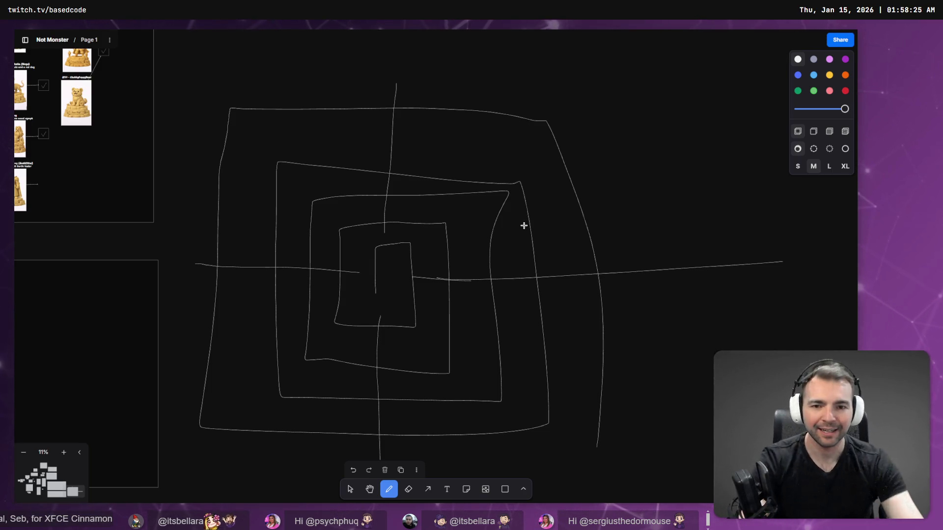
Delete the long right-hand line from the sketch and switch to Godot
{"action": "left_click", "coordinate": [350, 489]}
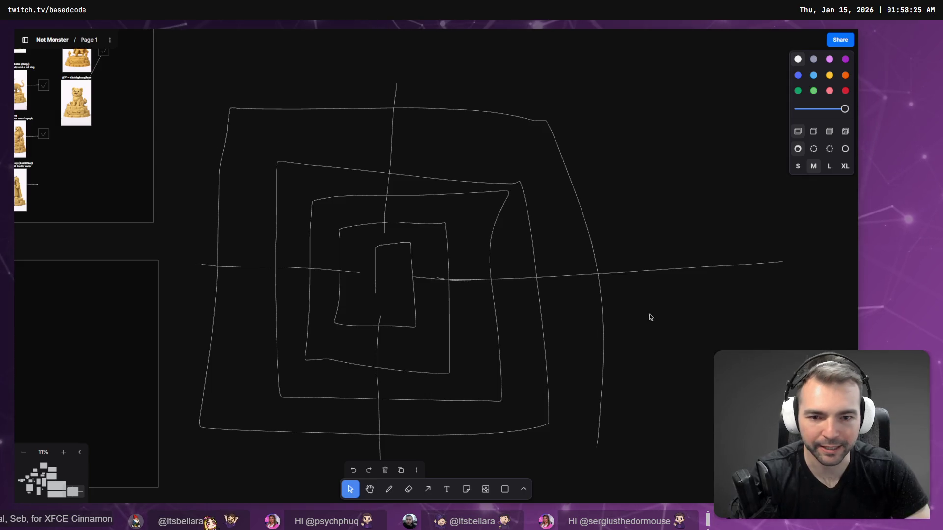
{"action": "left_click", "coordinate": [676, 271]}
{"action": "key", "text": "Delete"}
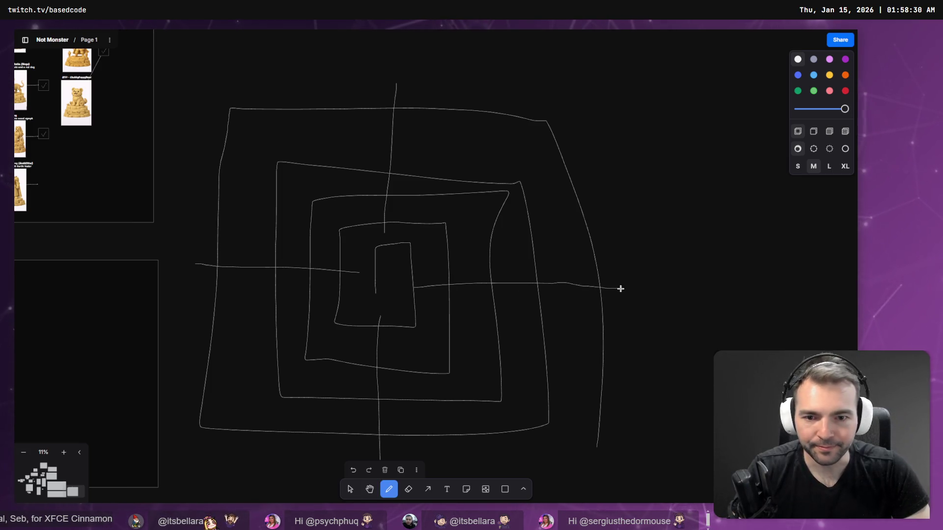
{"action": "scroll", "coordinate": [595, 279], "scroll_direction": "down", "scroll_amount": 3}
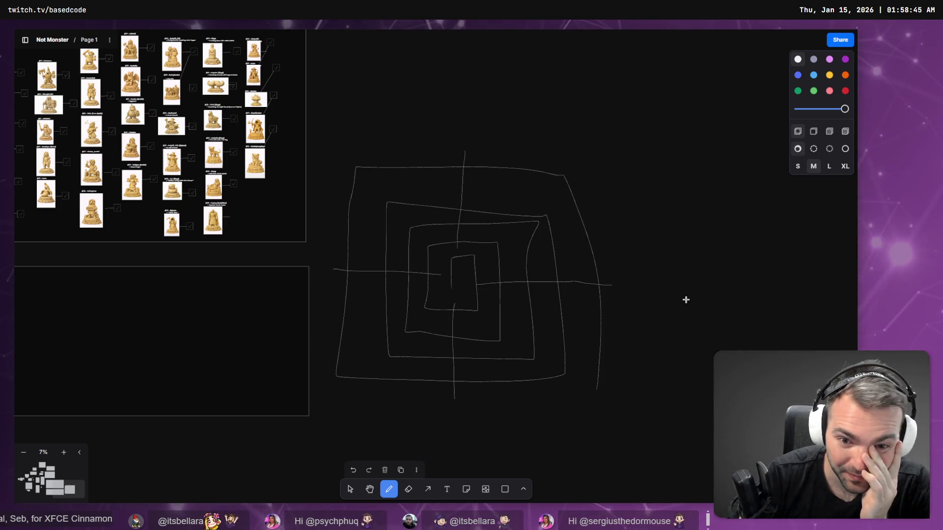
{"action": "key", "text": "alt+Tab"}
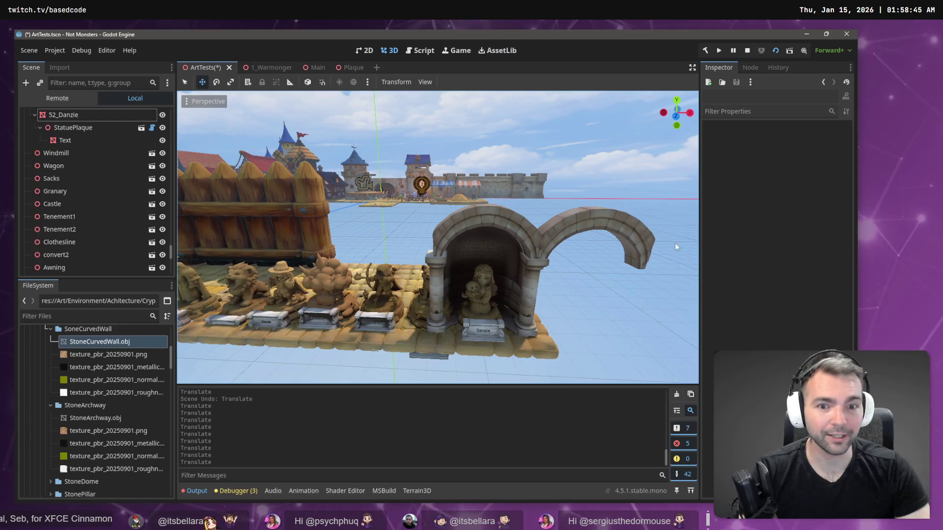
Zoom around the statue row and arched alcove, then go to the ChatGPT browser window
{"action": "scroll", "coordinate": [437, 238], "scroll_direction": "down", "scroll_amount": 5}
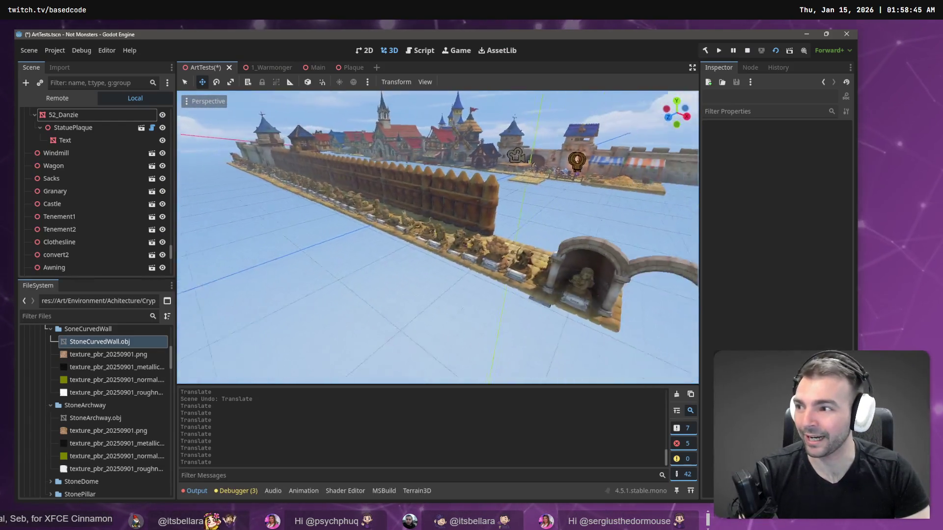
{"action": "scroll", "coordinate": [438, 237], "scroll_direction": "up", "scroll_amount": 5}
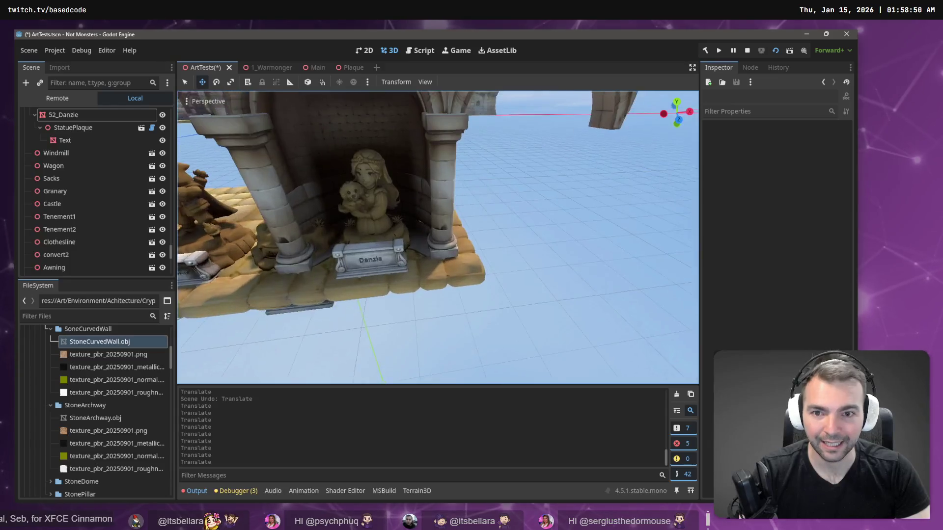
{"action": "key", "text": "alt+Tab"}
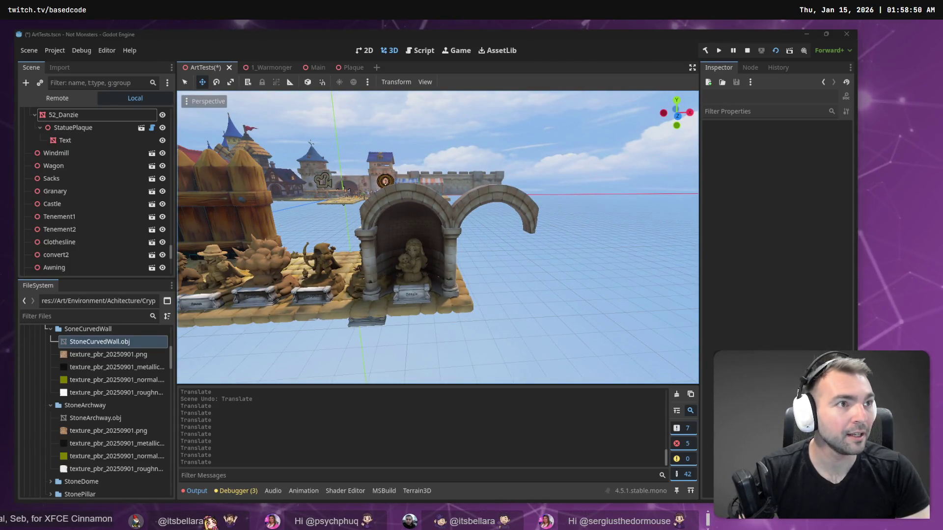
{"action": "key", "text": "alt+Tab"}
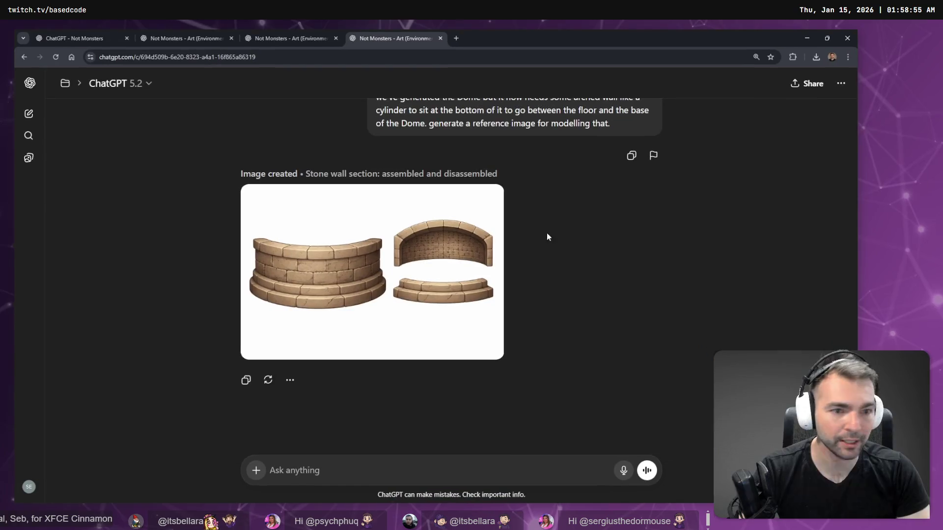
Copy the ancient crypt with knight statues image and return to the tldraw sketch
{"action": "scroll", "coordinate": [541, 240], "scroll_direction": "up", "scroll_amount": 10}
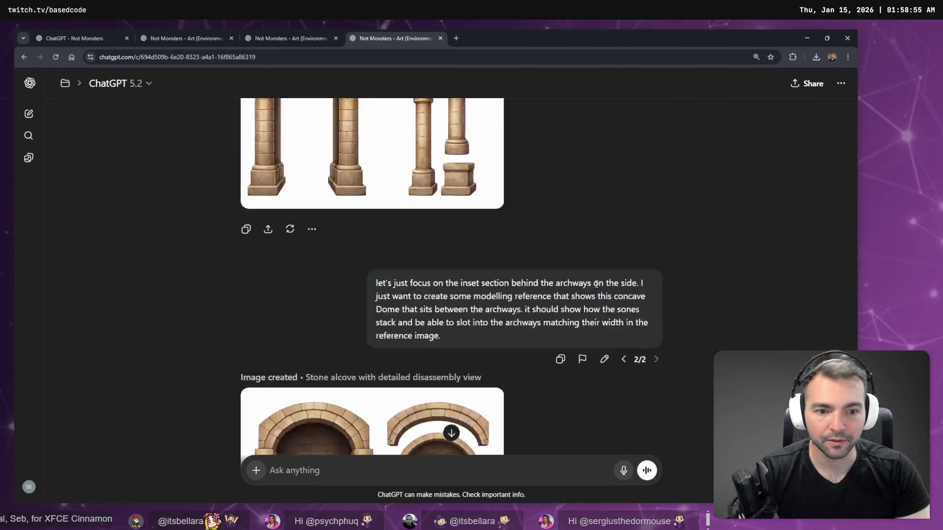
{"action": "scroll", "coordinate": [589, 285], "scroll_direction": "up", "scroll_amount": 15}
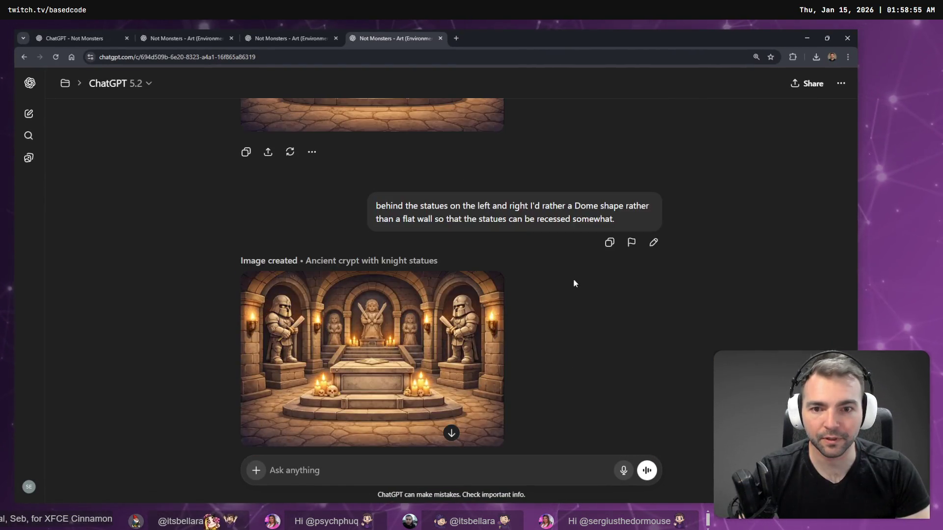
{"action": "scroll", "coordinate": [576, 283], "scroll_direction": "up", "scroll_amount": 10}
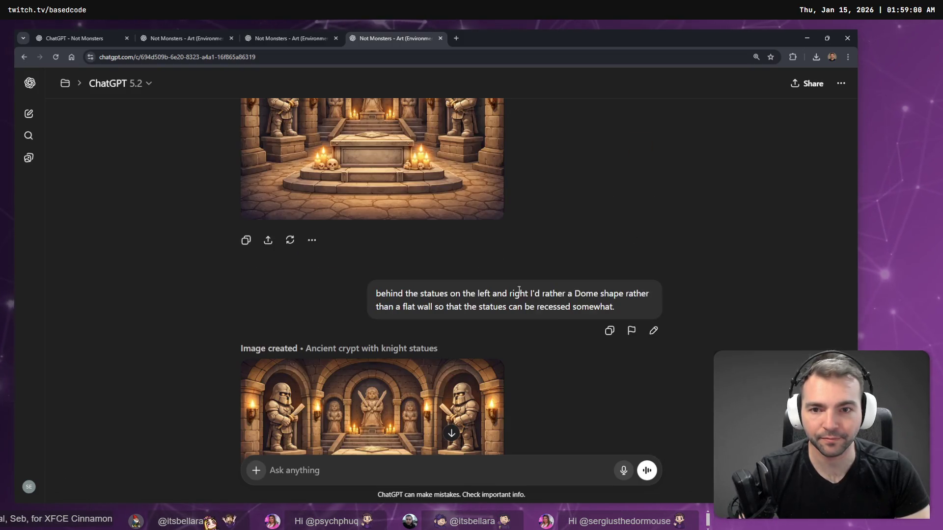
{"action": "scroll", "coordinate": [502, 266], "scroll_direction": "down", "scroll_amount": 3}
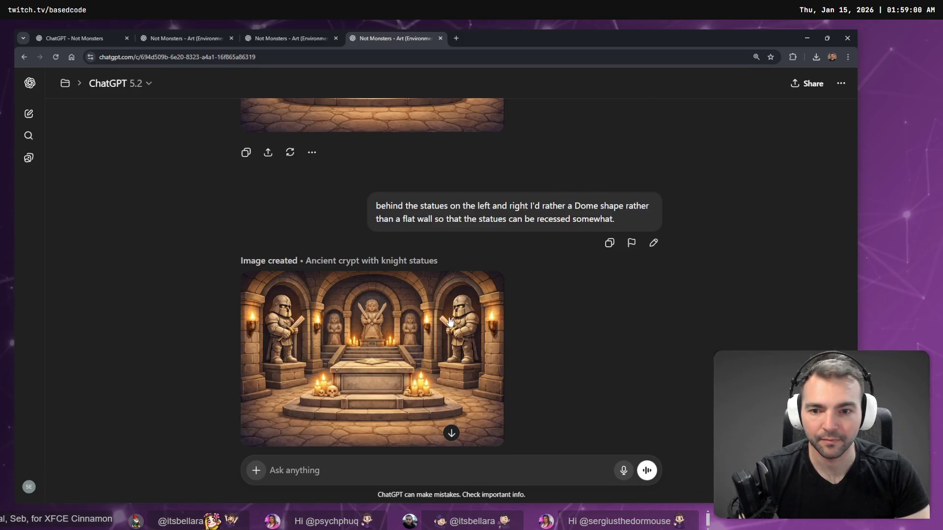
{"action": "scroll", "coordinate": [450, 324], "scroll_direction": "up", "scroll_amount": 5}
{"action": "scroll", "coordinate": [405, 369], "scroll_direction": "down", "scroll_amount": 5}
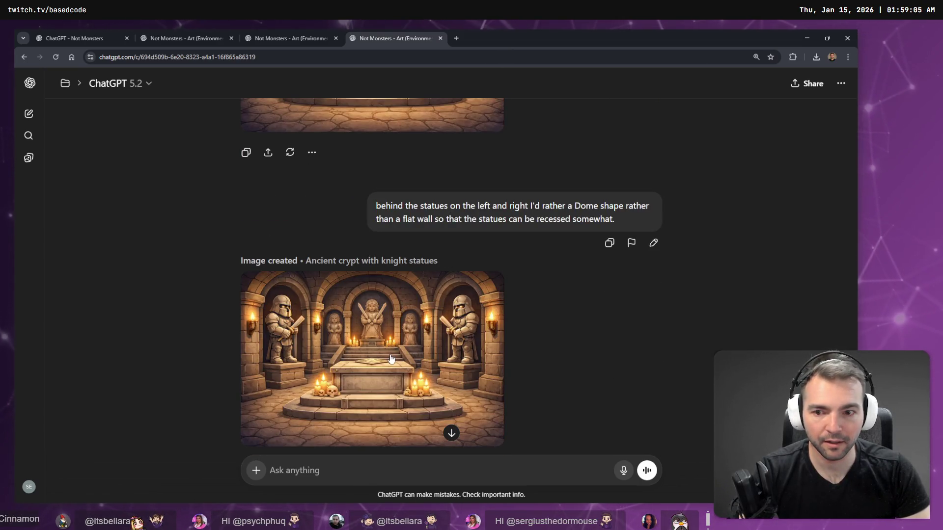
{"action": "scroll", "coordinate": [390, 359], "scroll_direction": "up", "scroll_amount": 5}
{"action": "scroll", "coordinate": [395, 358], "scroll_direction": "down", "scroll_amount": 5}
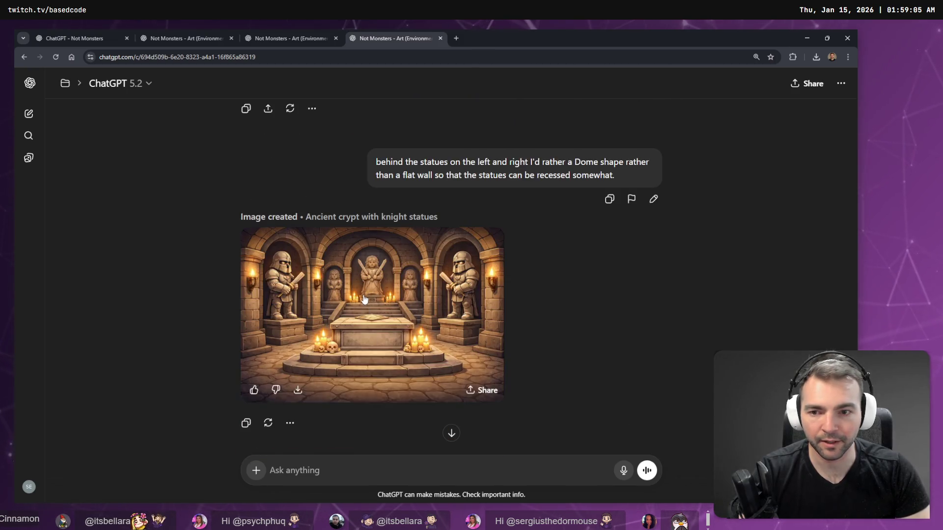
{"action": "left_click", "coordinate": [373, 344]}
{"action": "right_click", "coordinate": [426, 244]}
{"action": "left_click", "coordinate": [471, 280]}
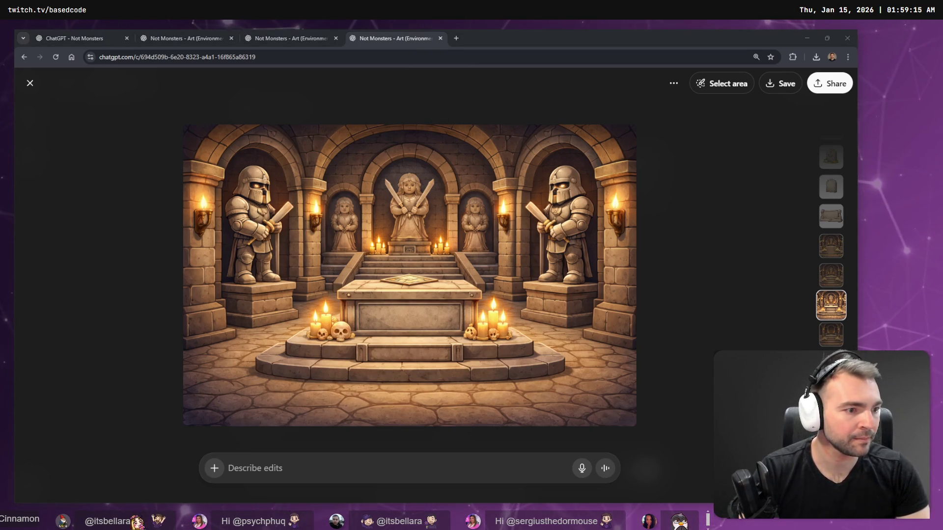
{"action": "key", "text": "alt+Tab"}
{"action": "scroll", "coordinate": [509, 285], "scroll_direction": "down", "scroll_amount": 3}
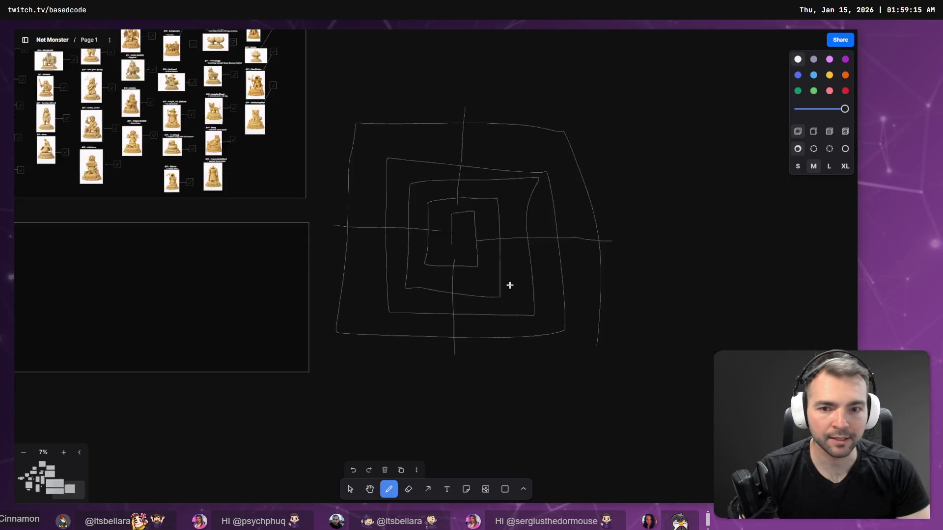
Frame the spiral sketch beside the crypt boards, with the select tool active
{"action": "scroll", "coordinate": [652, 326], "scroll_direction": "left", "scroll_amount": 5}
{"action": "left_click_drag", "start_coordinate": [656, 316], "coordinate": [645, 260]}
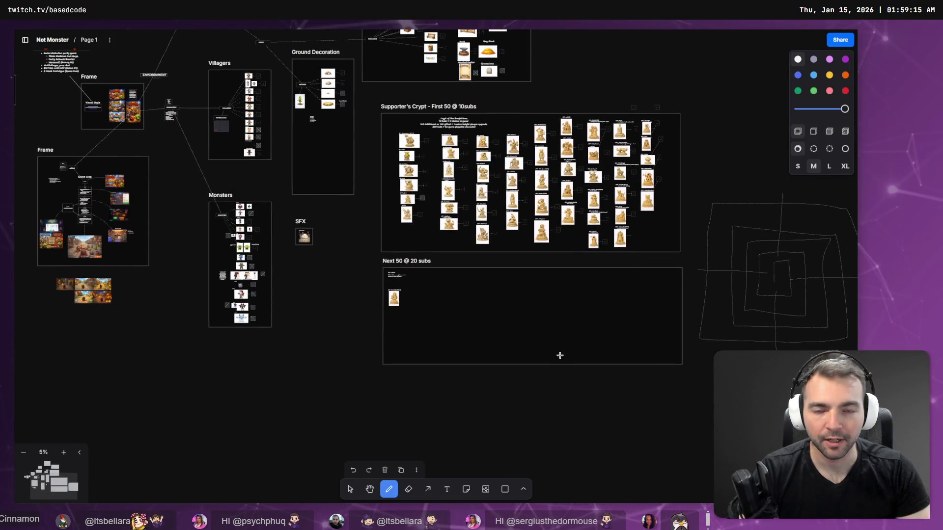
{"action": "scroll", "coordinate": [622, 357], "scroll_direction": "right", "scroll_amount": 5}
{"action": "scroll", "coordinate": [622, 357], "scroll_direction": "down", "scroll_amount": 2}
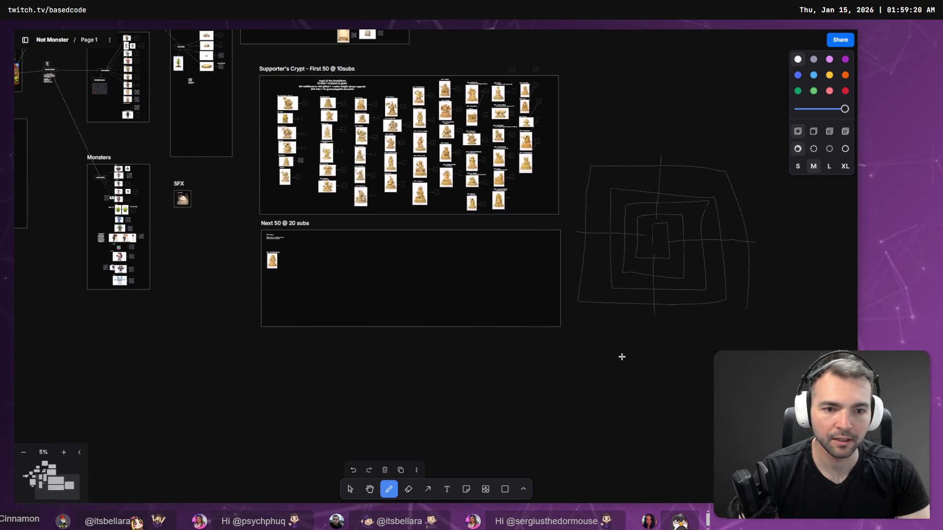
{"action": "left_click", "coordinate": [350, 488]}
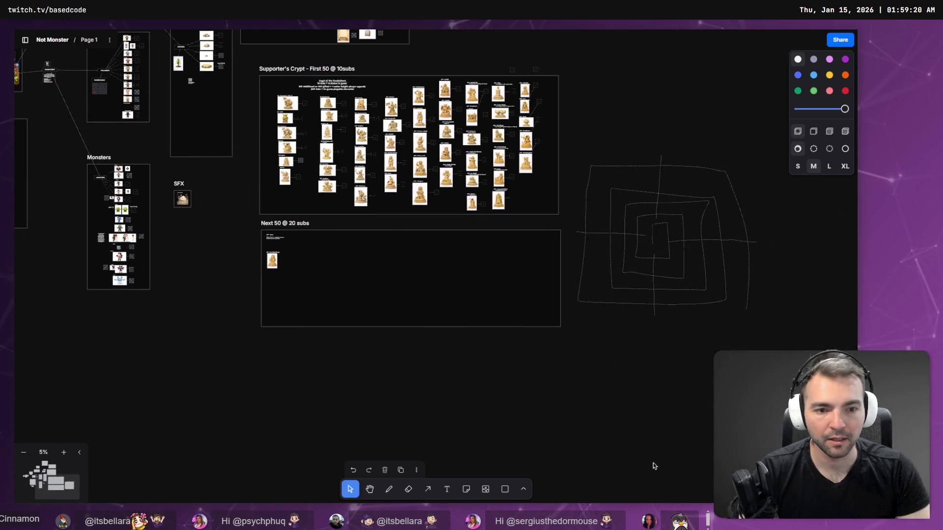
{"action": "scroll", "coordinate": [643, 437], "scroll_direction": "down", "scroll_amount": 2}
{"action": "scroll", "coordinate": [644, 431], "scroll_direction": "up", "scroll_amount": 10}
{"action": "scroll", "coordinate": [644, 431], "scroll_direction": "down", "scroll_amount": 13}
{"action": "scroll", "coordinate": [644, 431], "scroll_direction": "right", "scroll_amount": 9}
{"action": "scroll", "coordinate": [640, 411], "scroll_direction": "up", "scroll_amount": 13}
{"action": "scroll", "coordinate": [641, 411], "scroll_direction": "right", "scroll_amount": 4}
{"action": "scroll", "coordinate": [556, 400], "scroll_direction": "up", "scroll_amount": 3}
{"action": "scroll", "coordinate": [556, 401], "scroll_direction": "right", "scroll_amount": 3}
{"action": "scroll", "coordinate": [555, 401], "scroll_direction": "left", "scroll_amount": 10}
{"action": "scroll", "coordinate": [560, 392], "scroll_direction": "up", "scroll_amount": 3}
{"action": "scroll", "coordinate": [561, 389], "scroll_direction": "down", "scroll_amount": 5}
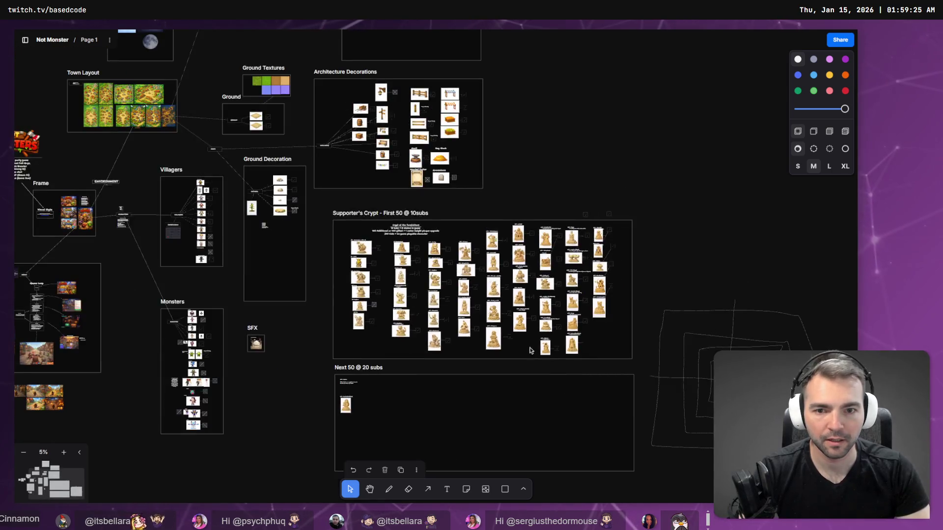
Move the Supporter's Crypt, Next 50 boards and spiral down, then choose the Frame tool
{"action": "left_click_drag", "start_coordinate": [323, 202], "coordinate": [722, 457]}
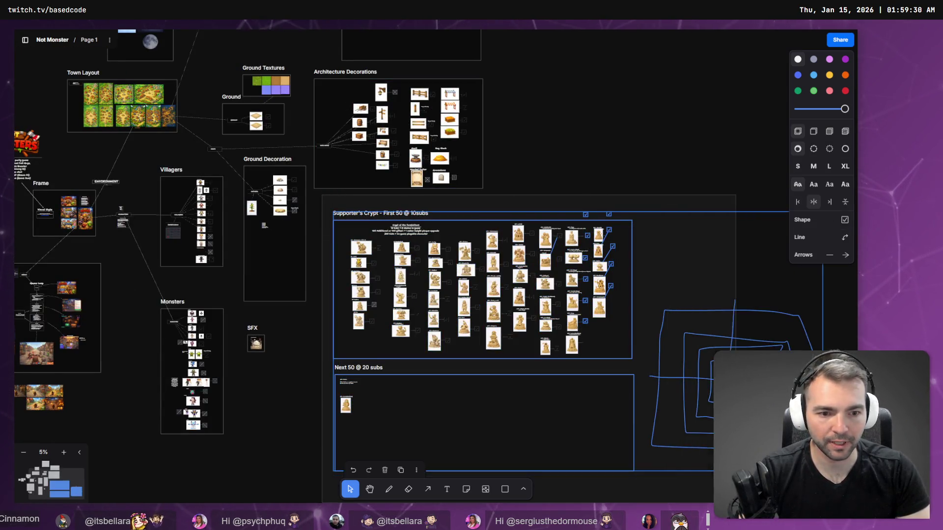
{"action": "scroll", "coordinate": [512, 387], "scroll_direction": "down", "scroll_amount": 1}
{"action": "mouse_move", "coordinate": [523, 404]}
{"action": "left_mouse_down"}
{"action": "mouse_move", "coordinate": [545, 466]}
{"action": "mouse_move", "coordinate": [518, 465]}
{"action": "left_mouse_up"}
{"action": "left_click", "coordinate": [453, 237]}
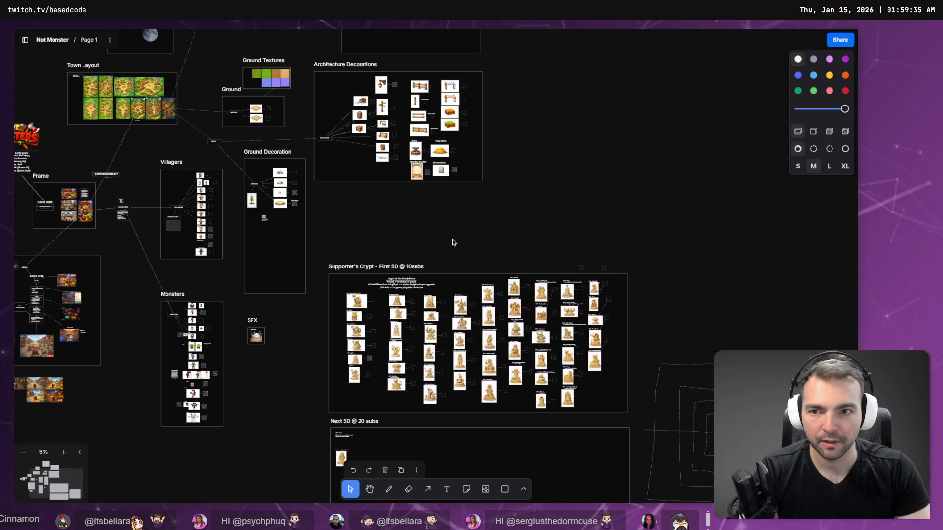
{"action": "scroll", "coordinate": [419, 231], "scroll_direction": "down", "scroll_amount": 1}
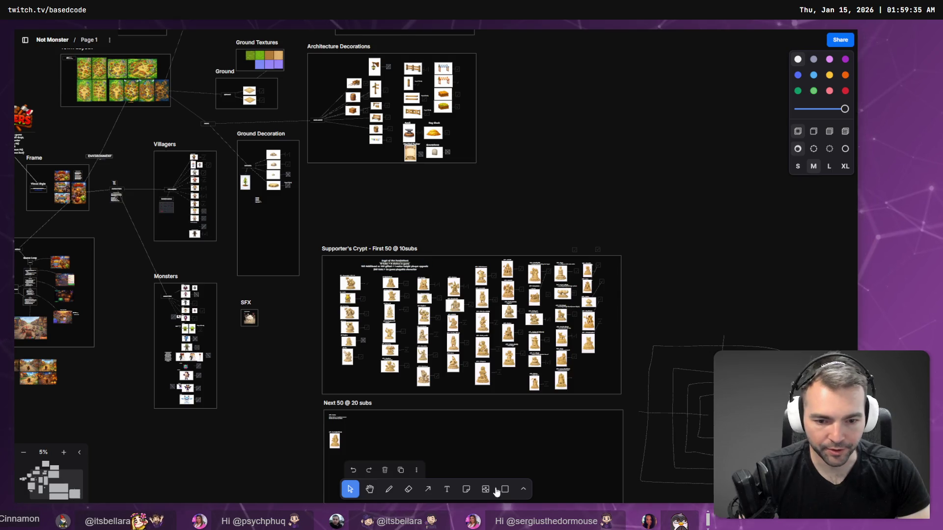
{"action": "left_click", "coordinate": [522, 488]}
{"action": "left_click", "coordinate": [547, 467]}
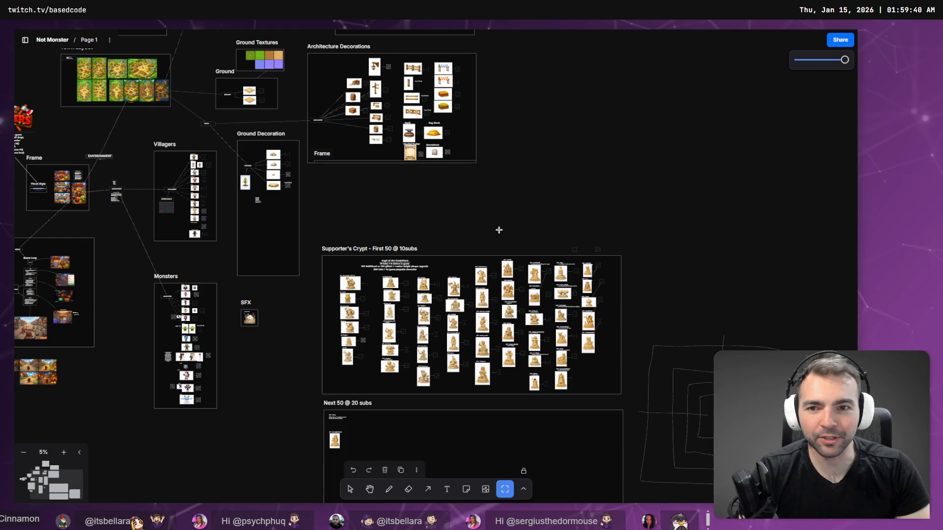
Draw a frame above Supporter's Crypt and paste the crypt image at its top-left
{"action": "mouse_move", "coordinate": [324, 177]}
{"action": "left_mouse_down"}
{"action": "mouse_move", "coordinate": [516, 242]}
{"action": "mouse_move", "coordinate": [598, 236]}
{"action": "left_mouse_up"}
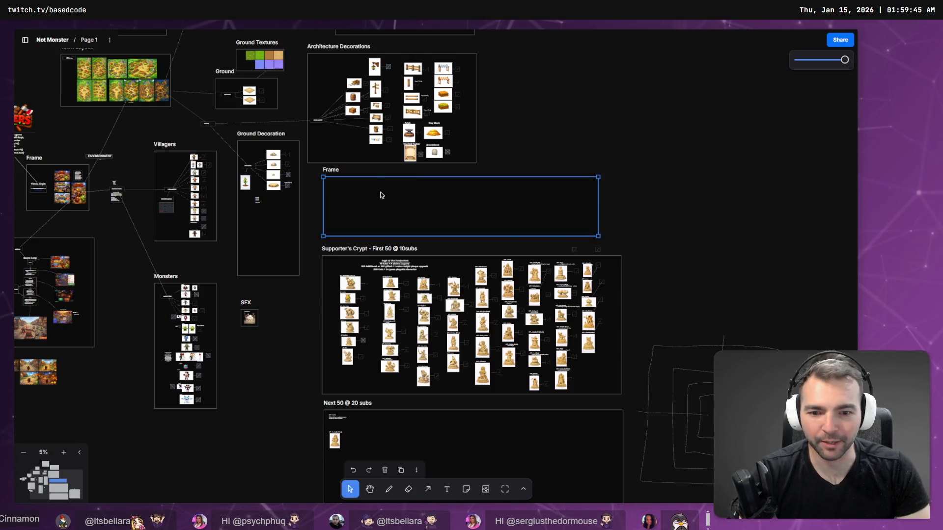
{"action": "scroll", "coordinate": [380, 193], "scroll_direction": "up", "scroll_amount": 5}
{"action": "key", "text": "ctrl+v"}
{"action": "left_click_drag", "start_coordinate": [338, 228], "coordinate": [281, 192]}
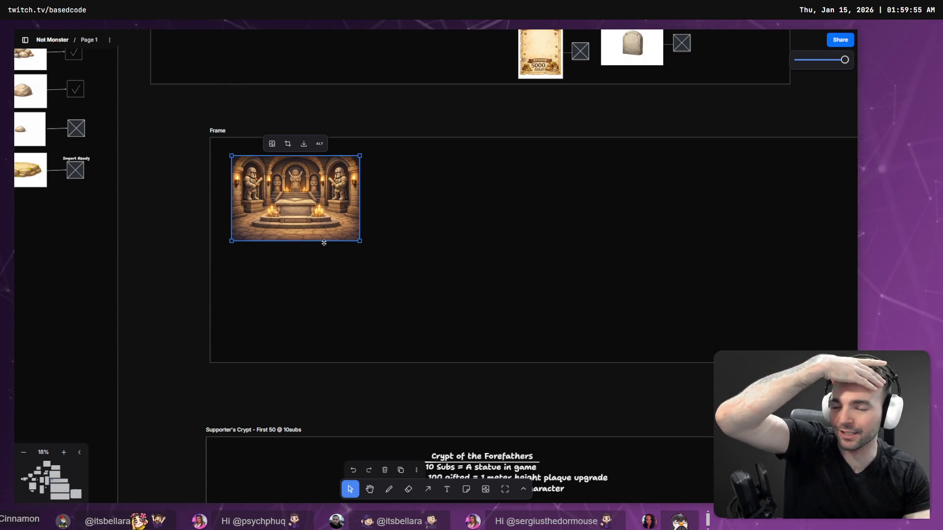
{"action": "left_click_drag", "start_coordinate": [311, 220], "coordinate": [310, 224]}
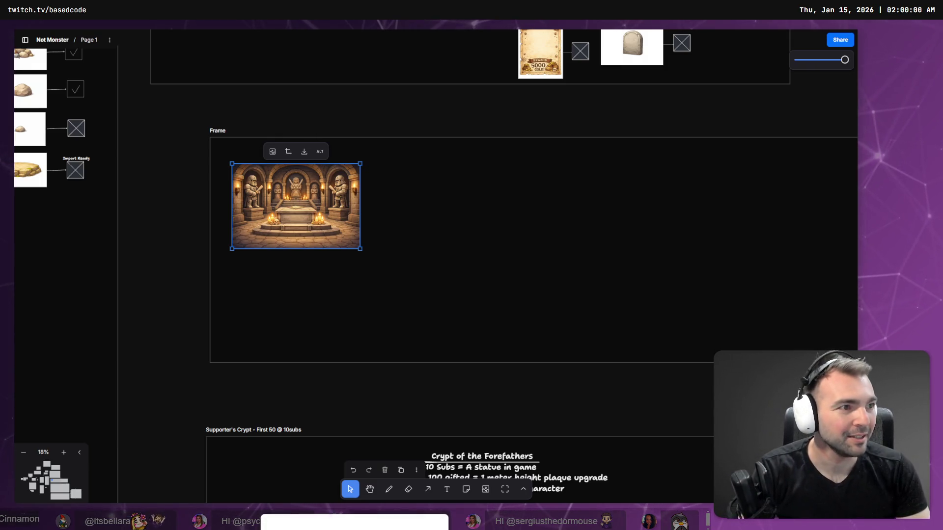
{"action": "key", "text": "alt+Tab"}
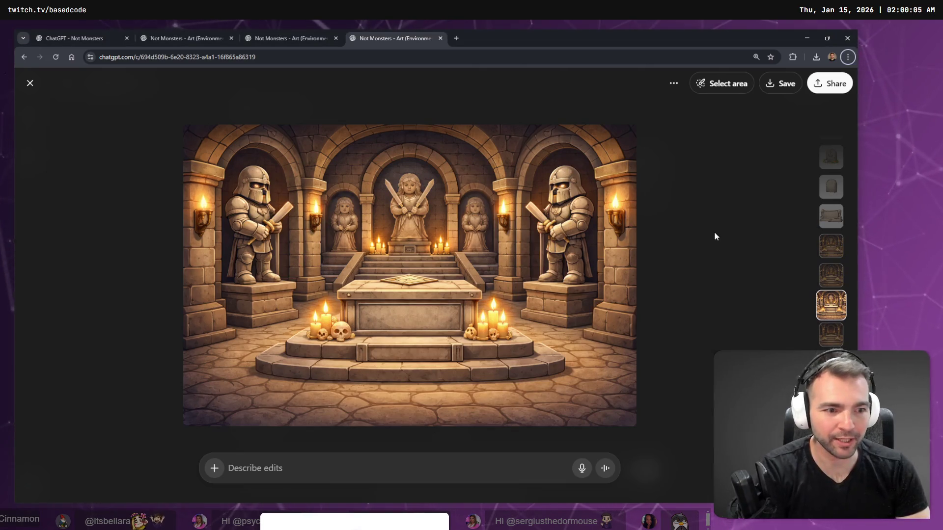
Paste the statue-free crypt image under the original crypt image in the frame
{"action": "key", "text": "Escape"}
{"action": "scroll", "coordinate": [524, 324], "scroll_direction": "down", "scroll_amount": 10}
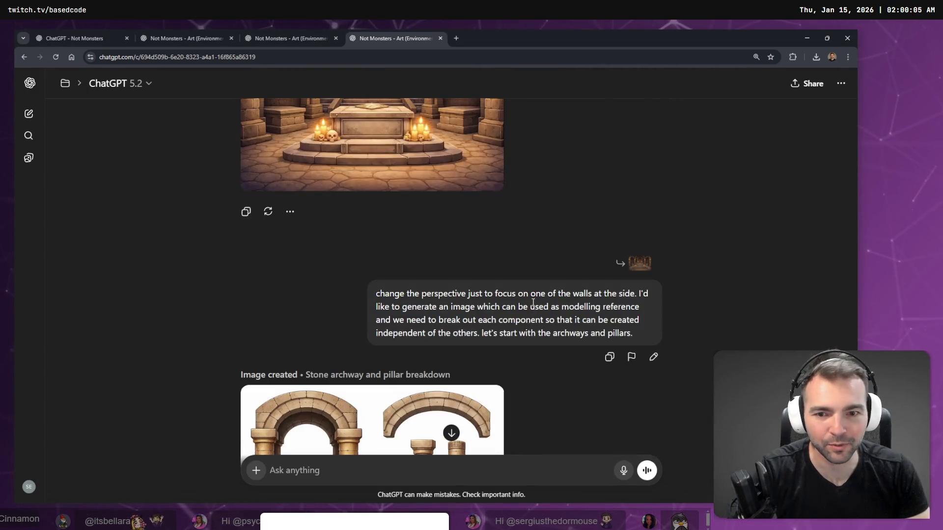
{"action": "scroll", "coordinate": [549, 339], "scroll_direction": "up", "scroll_amount": 5}
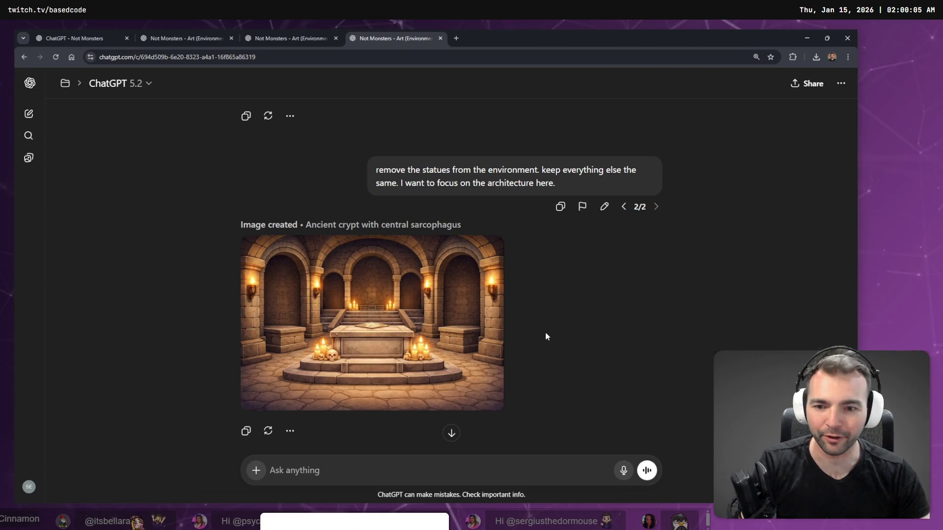
{"action": "left_click", "coordinate": [432, 337]}
{"action": "right_click", "coordinate": [466, 280]}
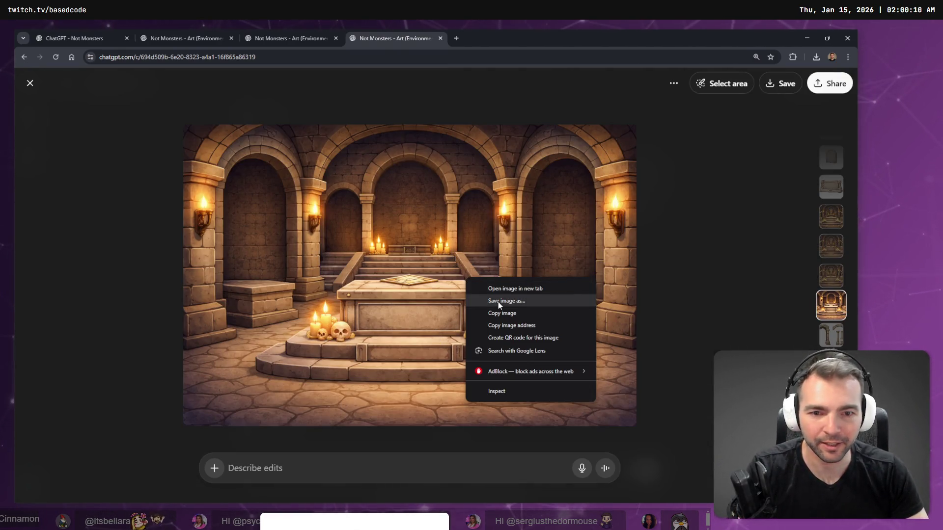
{"action": "left_click", "coordinate": [502, 313]}
{"action": "key", "text": "alt+Tab"}
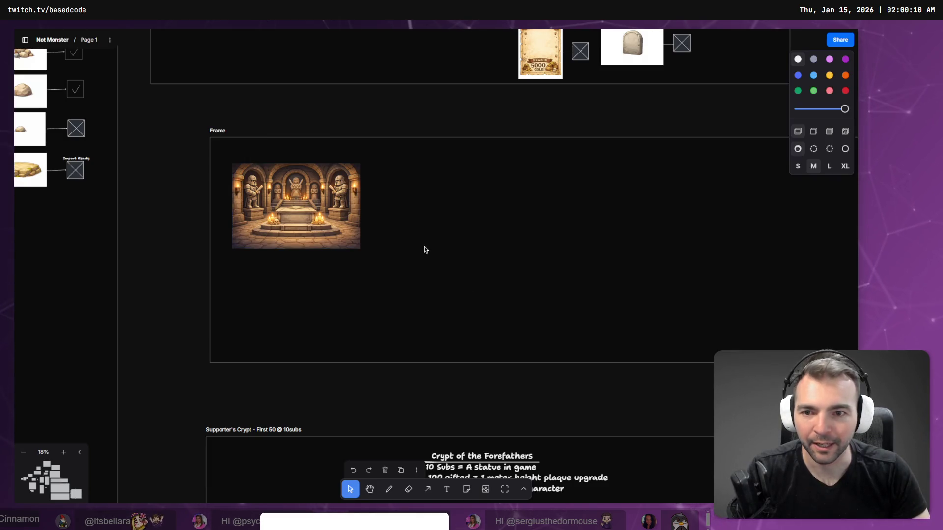
{"action": "scroll", "coordinate": [343, 280], "scroll_direction": "up", "scroll_amount": 3}
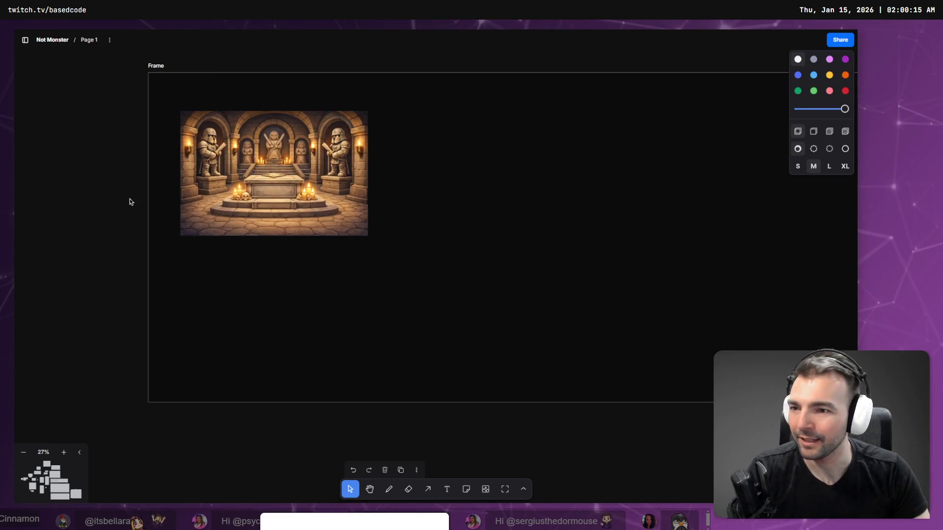
{"action": "key", "text": "ctrl+v"}
{"action": "mouse_move", "coordinate": [435, 239]}
{"action": "left_mouse_down"}
{"action": "mouse_move", "coordinate": [337, 304]}
{"action": "mouse_move", "coordinate": [275, 282]}
{"action": "left_mouse_up"}
Add the arches and pillars sheet to the right of the lower crypt image
{"action": "key", "text": "alt+Tab"}
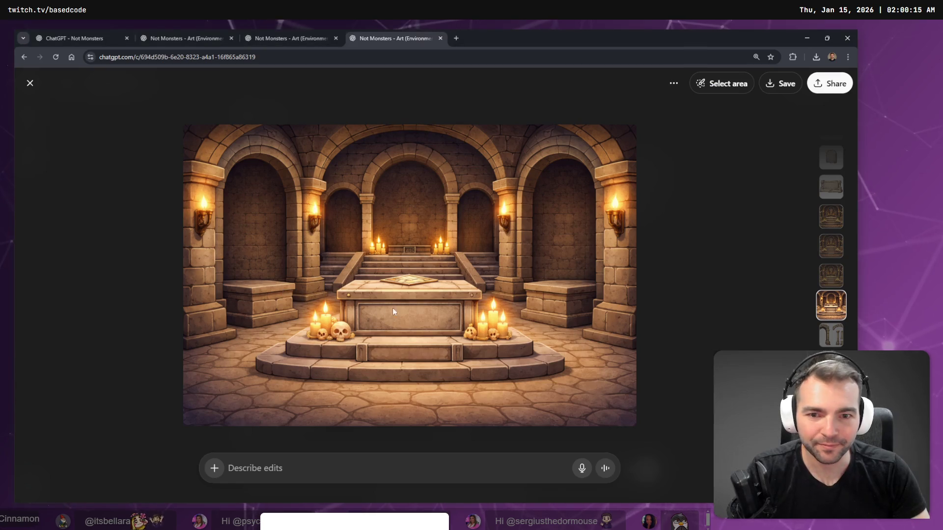
{"action": "left_click", "coordinate": [831, 335]}
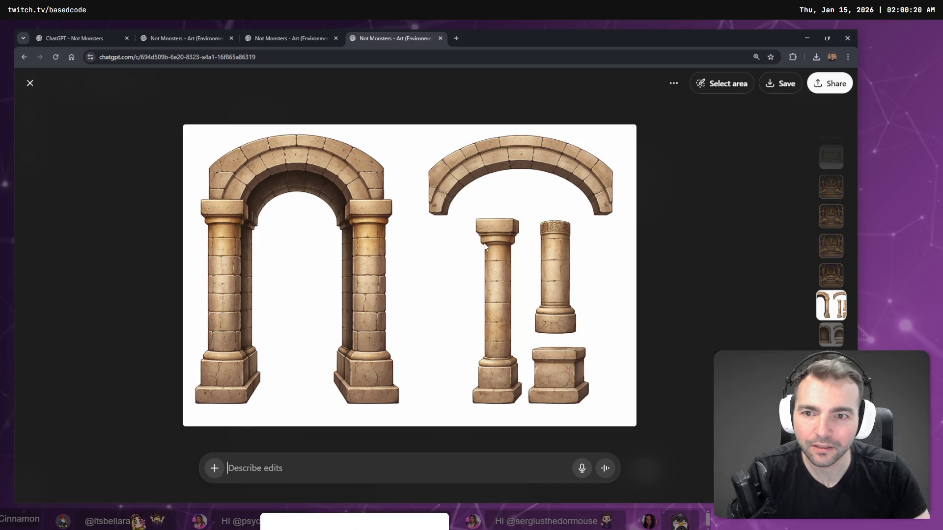
{"action": "right_click", "coordinate": [455, 240]}
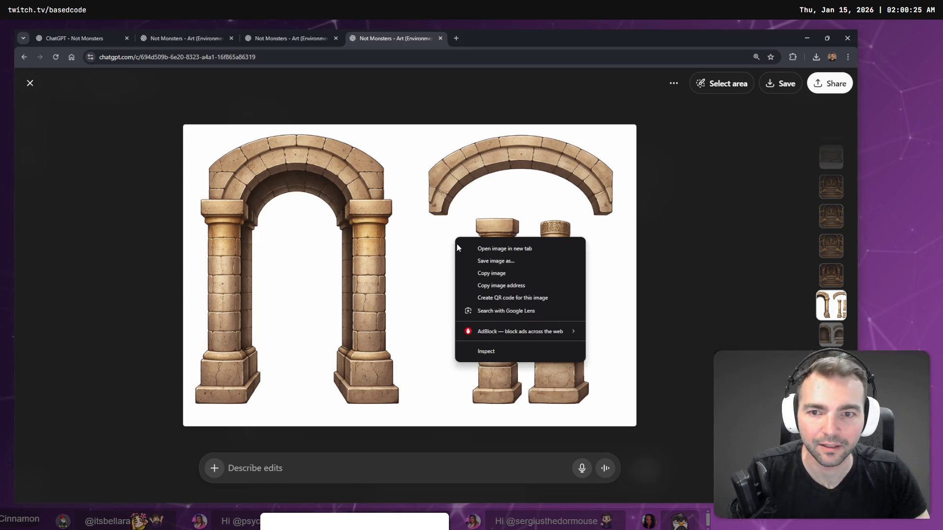
{"action": "left_click", "coordinate": [499, 273]}
{"action": "key", "text": "alt+Tab"}
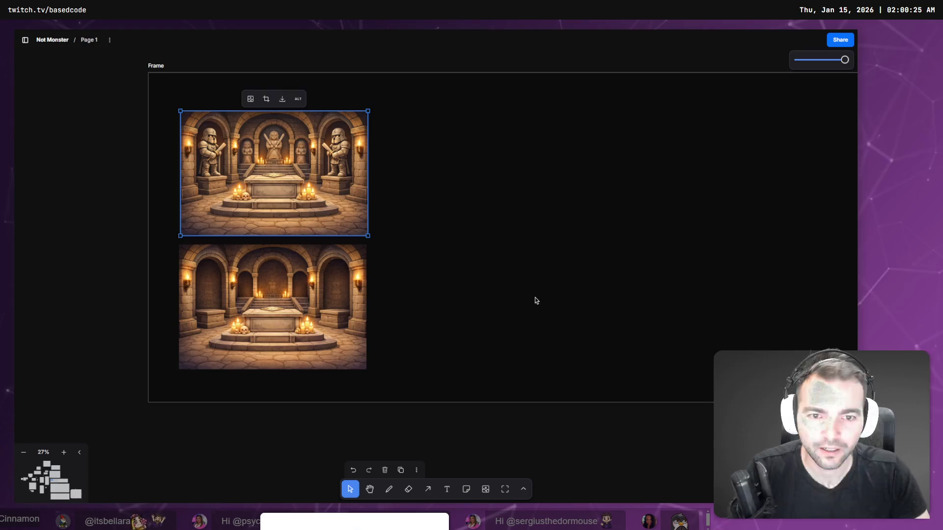
{"action": "left_click", "coordinate": [476, 275]}
{"action": "key", "text": "ctrl+v"}
{"action": "left_click_drag", "start_coordinate": [393, 285], "coordinate": [432, 325]}
Add the arch alcove pieces sheet to the right of the original crypt image
{"action": "key", "text": "alt+Tab"}
{"action": "key", "text": "Left"}
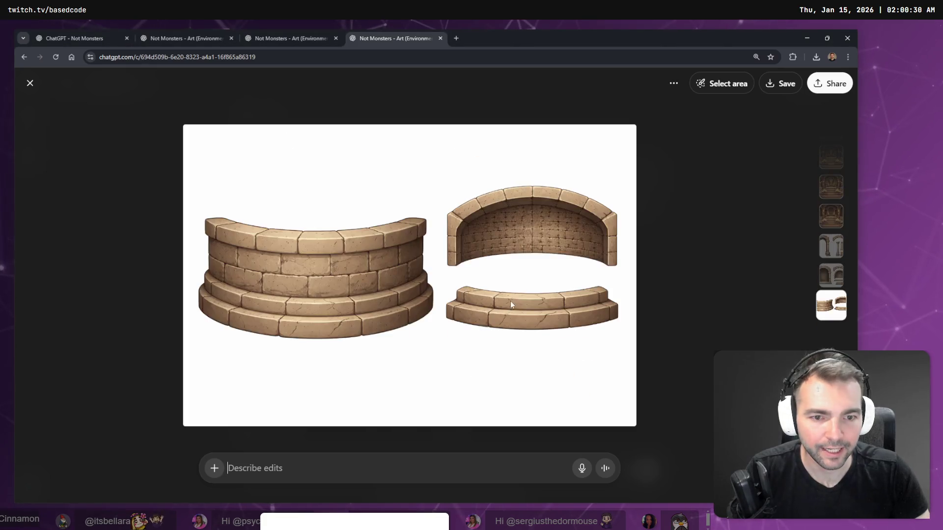
{"action": "key", "text": "Left"}
{"action": "key", "text": "Right"}
{"action": "key", "text": "Right"}
{"action": "key", "text": "Left"}
{"action": "key", "text": "Right"}
{"action": "right_click", "coordinate": [515, 306]}
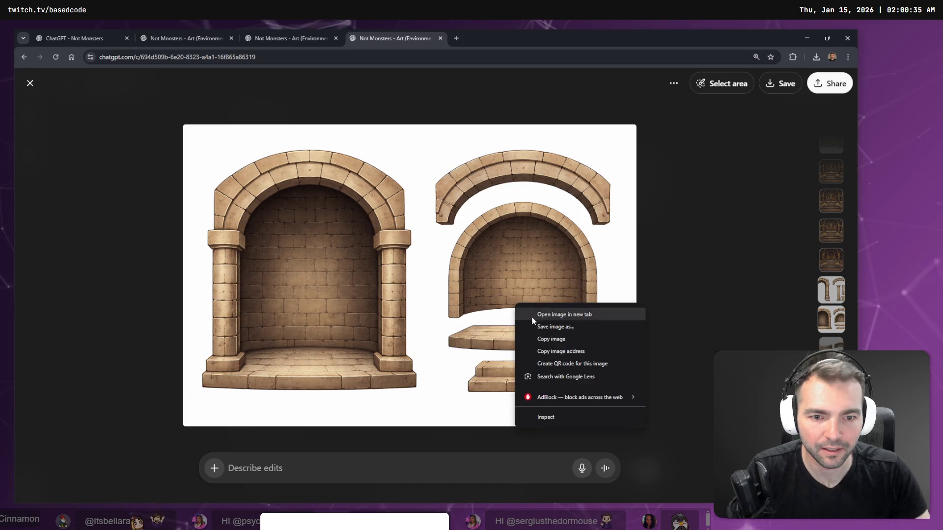
{"action": "left_click", "coordinate": [540, 339]}
{"action": "key", "text": "alt+Tab"}
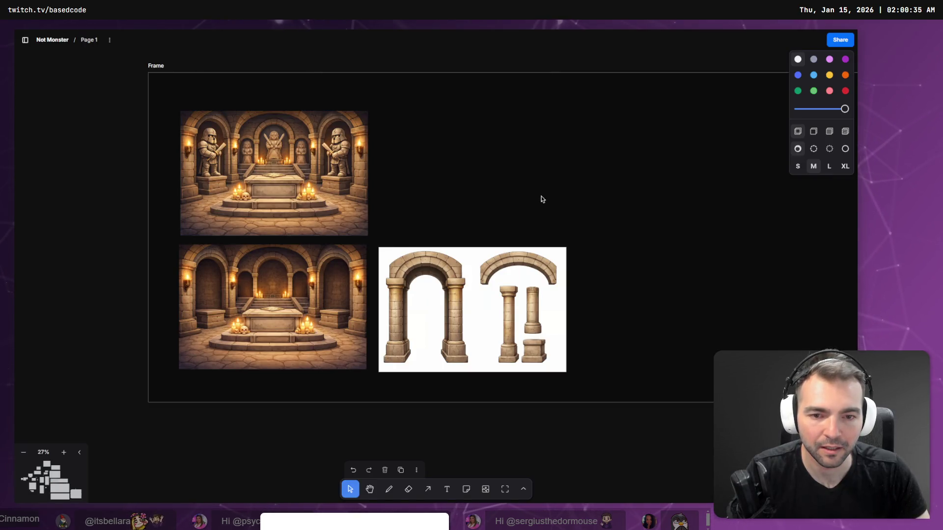
{"action": "key", "text": "ctrl+v"}
{"action": "left_click_drag", "start_coordinate": [472, 258], "coordinate": [506, 166]}
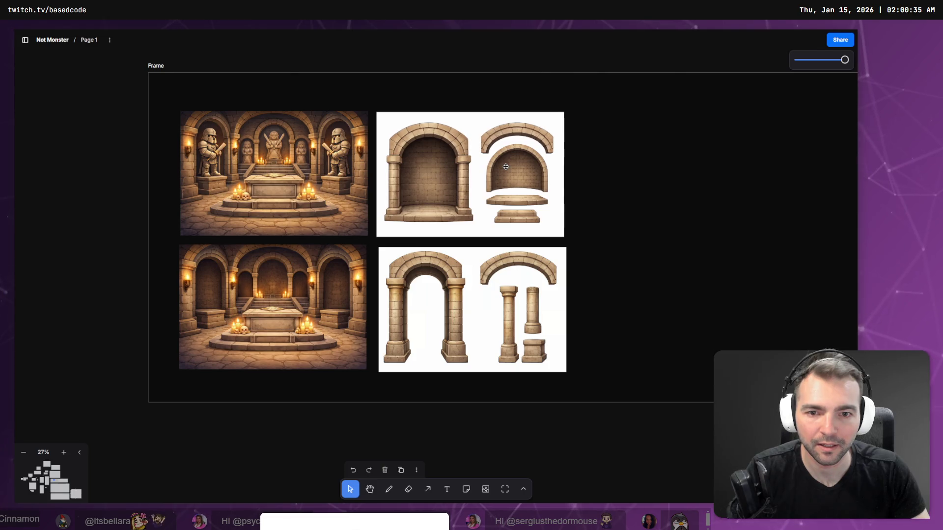
Add the curved wall pieces sheet right of the alcove sheet, then close the viewer
{"action": "key", "text": "alt+Tab"}
{"action": "key", "text": "Right"}
{"action": "right_click", "coordinate": [537, 308]}
{"action": "left_click", "coordinate": [550, 343]}
{"action": "key", "text": "alt+Tab"}
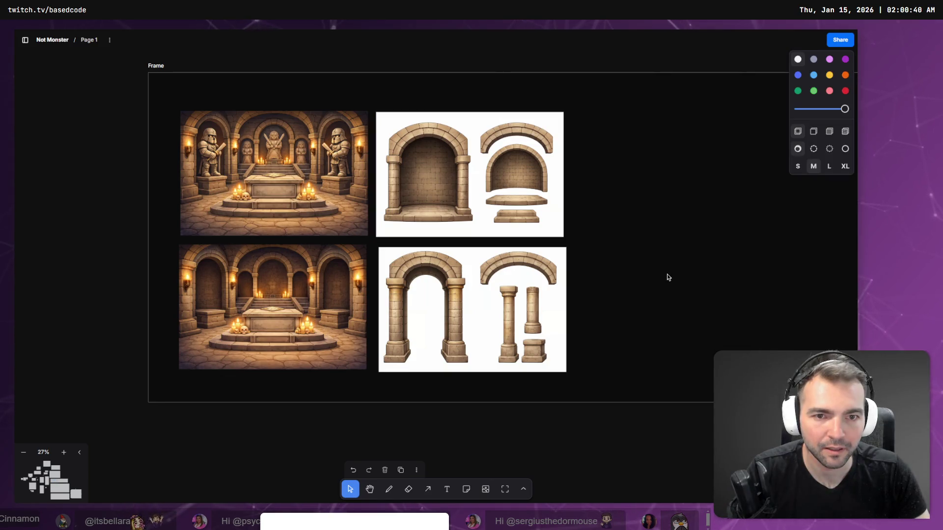
{"action": "key", "text": "ctrl+v"}
{"action": "mouse_move", "coordinate": [458, 275]}
{"action": "left_mouse_down"}
{"action": "mouse_move", "coordinate": [732, 202]}
{"action": "mouse_move", "coordinate": [692, 181]}
{"action": "left_mouse_up"}
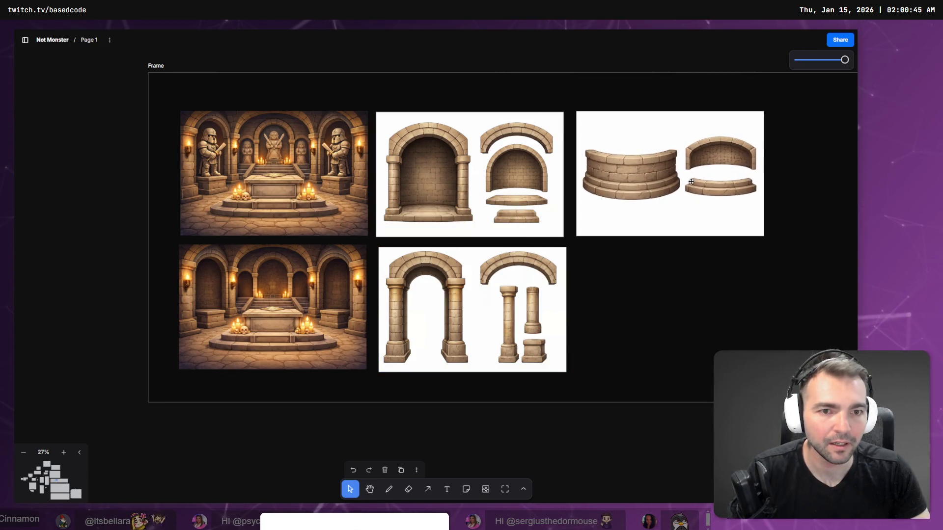
{"action": "key", "text": "alt+Tab"}
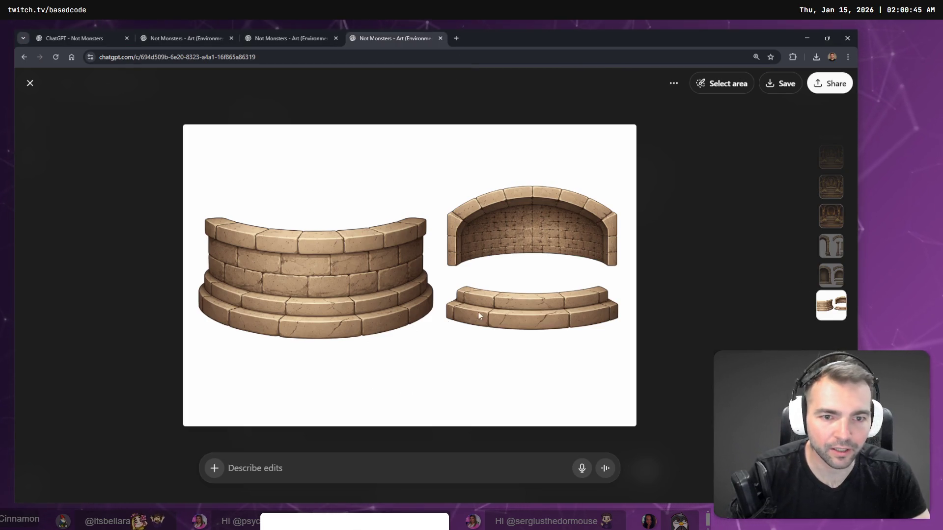
{"action": "key", "text": "Escape"}
{"action": "key", "text": "alt+Tab"}
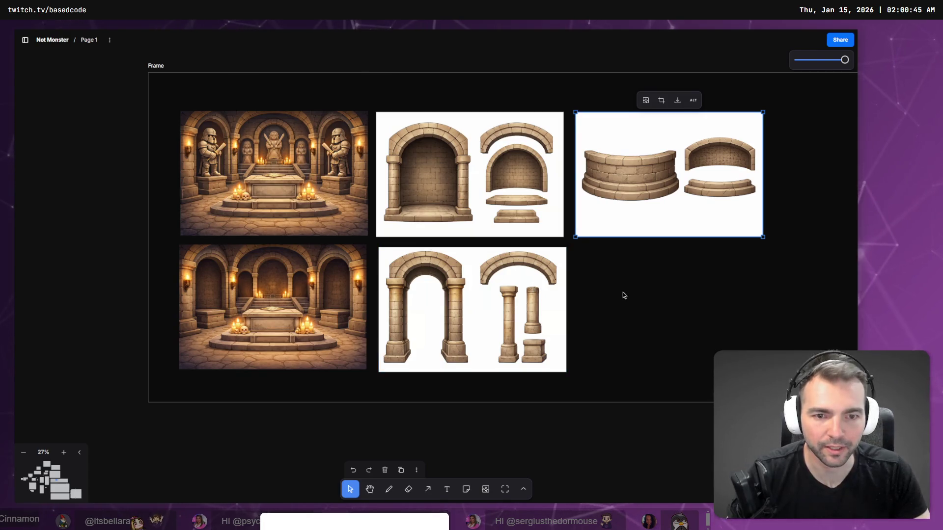
{"action": "left_click", "coordinate": [608, 268]}
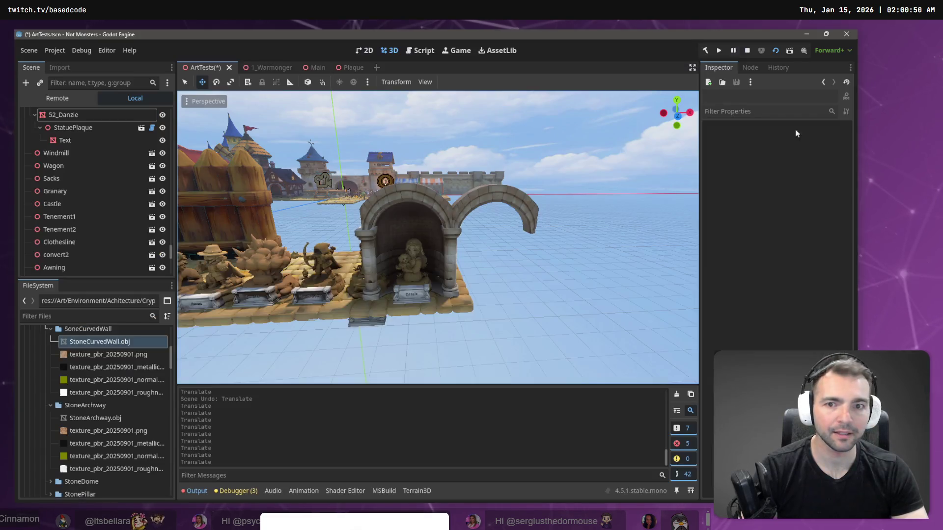
Shrink the spiral sketch and shift it slightly left
{"action": "scroll", "coordinate": [553, 232], "scroll_direction": "down", "scroll_amount": 5}
{"action": "scroll", "coordinate": [561, 289], "scroll_direction": "down", "scroll_amount": 5}
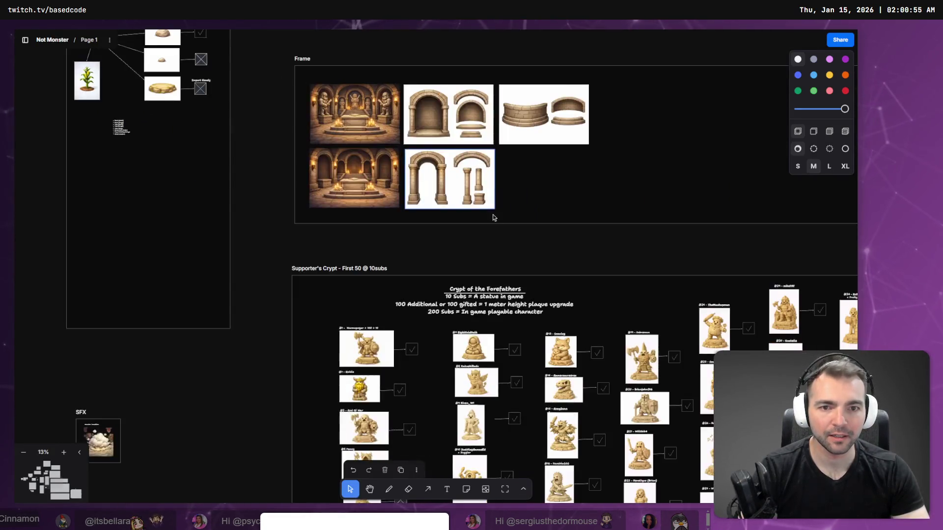
{"action": "scroll", "coordinate": [348, 238], "scroll_direction": "down", "scroll_amount": 1}
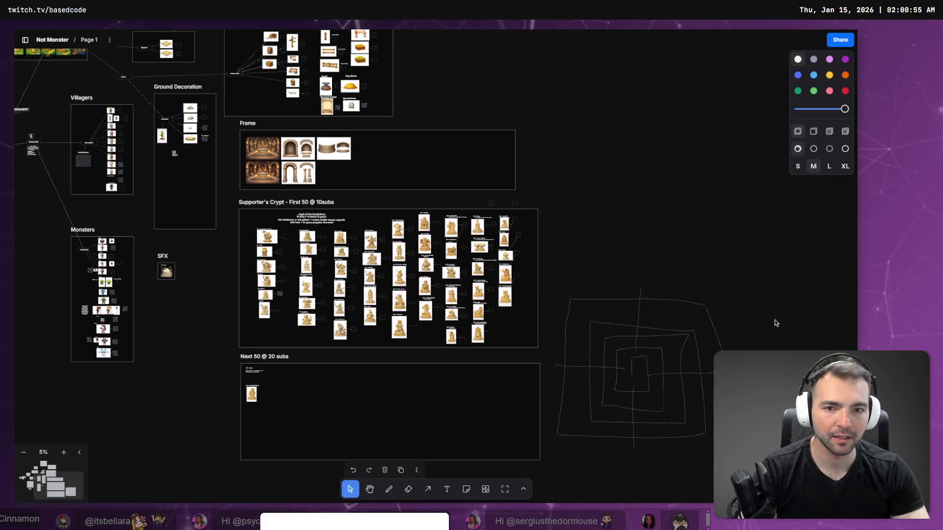
{"action": "left_click", "coordinate": [706, 306]}
{"action": "mouse_move", "coordinate": [732, 289]}
{"action": "left_mouse_down"}
{"action": "mouse_move", "coordinate": [605, 358]}
{"action": "mouse_move", "coordinate": [596, 371]}
{"action": "mouse_move", "coordinate": [611, 390]}
{"action": "mouse_move", "coordinate": [603, 407]}
{"action": "mouse_move", "coordinate": [493, 174]}
{"action": "mouse_move", "coordinate": [396, 153]}
{"action": "left_mouse_up"}
{"action": "scroll", "coordinate": [373, 157], "scroll_direction": "up", "scroll_amount": 5}
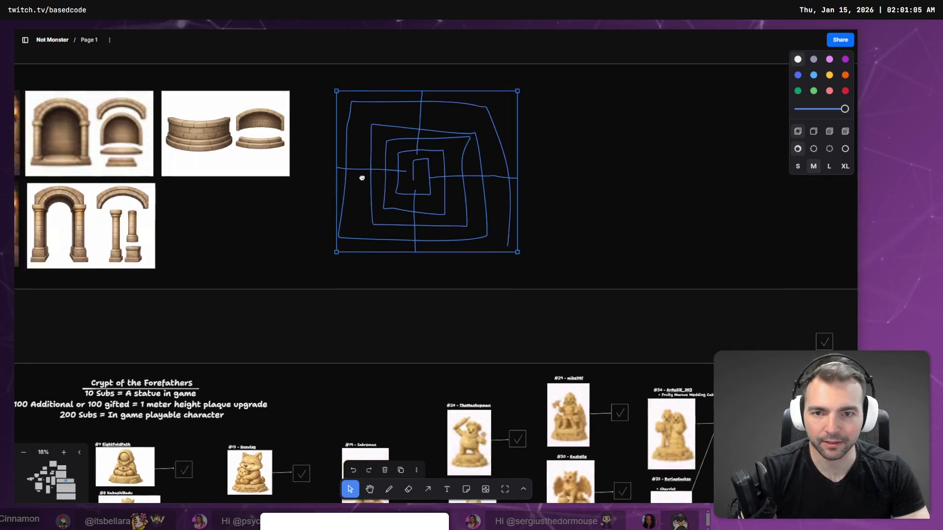
{"action": "left_click", "coordinate": [501, 68]}
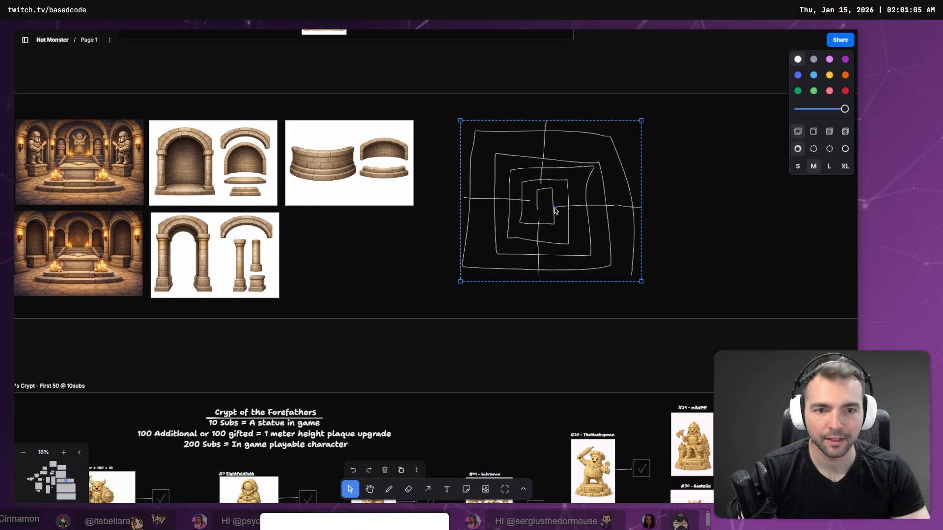
{"action": "left_click_drag", "start_coordinate": [555, 211], "coordinate": [536, 213]}
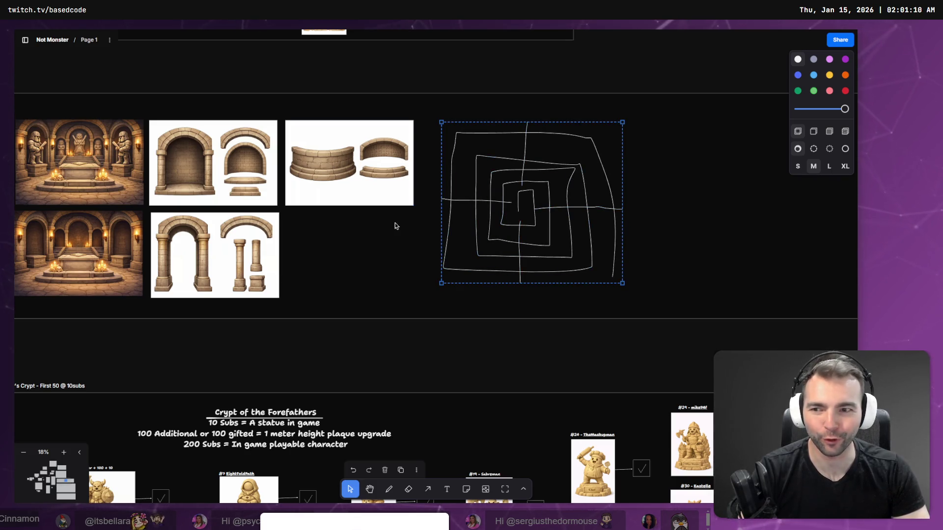
{"action": "scroll", "coordinate": [396, 226], "scroll_direction": "left", "scroll_amount": 4}
{"action": "scroll", "coordinate": [396, 226], "scroll_direction": "up", "scroll_amount": 1}
{"action": "left_click", "coordinate": [617, 369]}
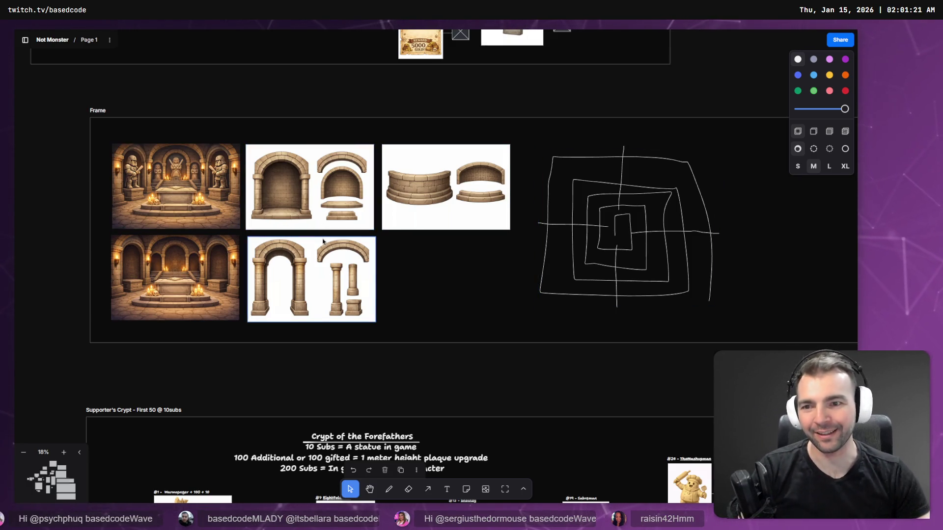
Nudge the curved wall image slightly left and zoom out over the whole board
{"action": "left_click", "coordinate": [295, 253]}
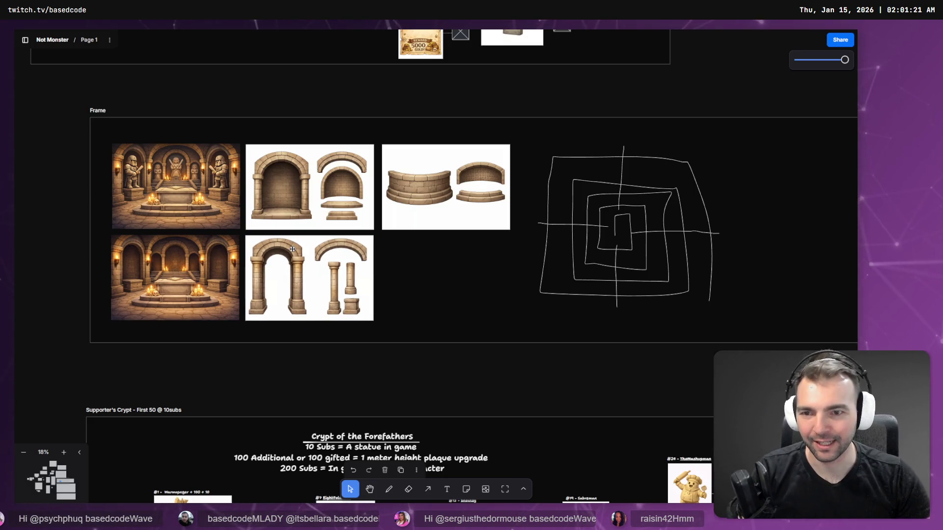
{"action": "left_click_drag", "start_coordinate": [411, 175], "coordinate": [408, 176]}
{"action": "left_click", "coordinate": [348, 105]}
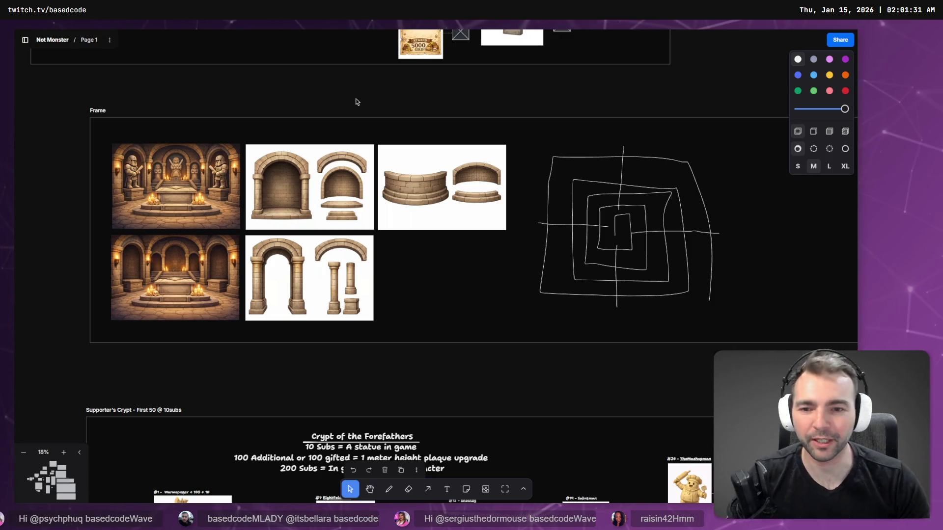
{"action": "scroll", "coordinate": [357, 102], "scroll_direction": "down", "scroll_amount": 5}
{"action": "left_click_drag", "start_coordinate": [278, 218], "coordinate": [522, 339]}
{"action": "scroll", "coordinate": [522, 338], "scroll_direction": "down", "scroll_amount": 6}
{"action": "scroll", "coordinate": [522, 338], "scroll_direction": "right", "scroll_amount": 5}
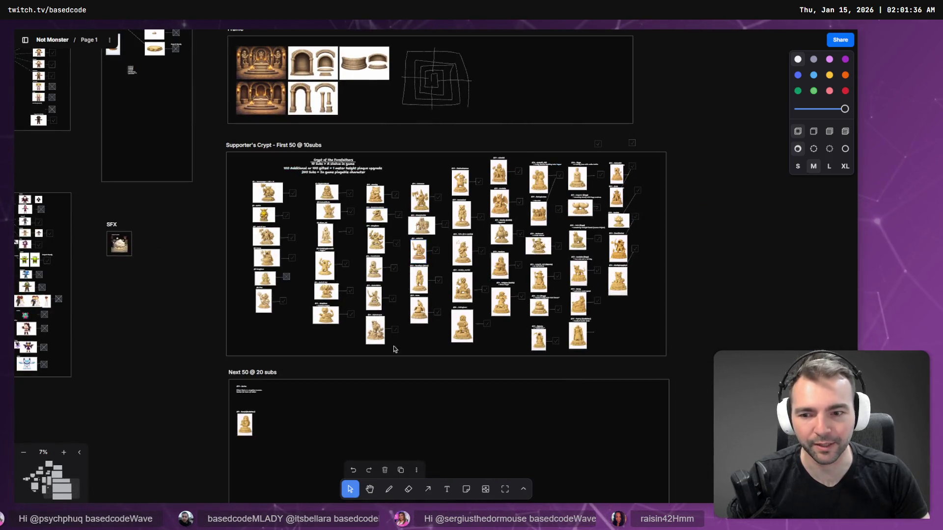
{"action": "scroll", "coordinate": [393, 275], "scroll_direction": "up", "scroll_amount": 4}
{"action": "scroll", "coordinate": [451, 170], "scroll_direction": "up", "scroll_amount": 3}
{"action": "left_click", "coordinate": [451, 171]}
{"action": "left_click", "coordinate": [694, 200]}
{"action": "scroll", "coordinate": [585, 218], "scroll_direction": "right", "scroll_amount": 3}
Narrow the reference frame by pulling its right edge inward, then switch to Godot
{"action": "left_click", "coordinate": [670, 190]}
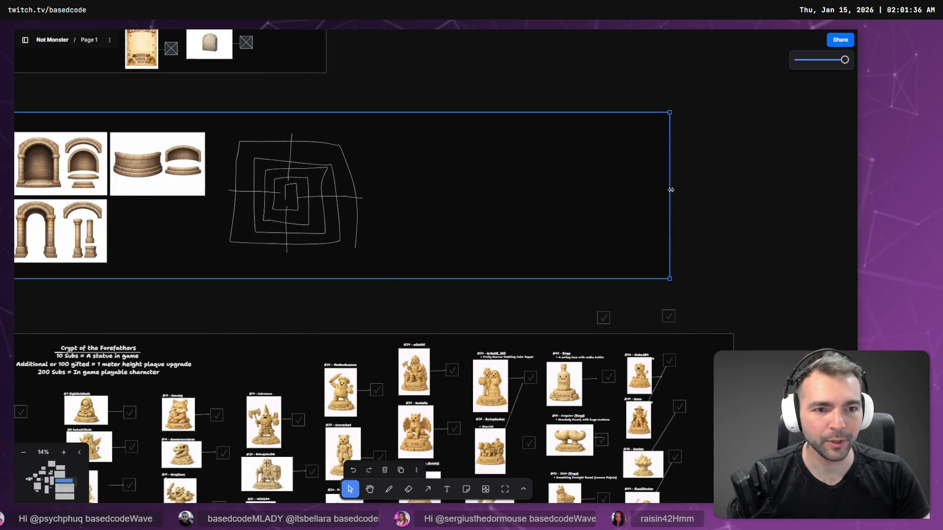
{"action": "left_click_drag", "start_coordinate": [669, 193], "coordinate": [469, 202]}
{"action": "left_click", "coordinate": [221, 204]}
{"action": "scroll", "coordinate": [221, 205], "scroll_direction": "left", "scroll_amount": 5}
{"action": "scroll", "coordinate": [438, 185], "scroll_direction": "up", "scroll_amount": 1}
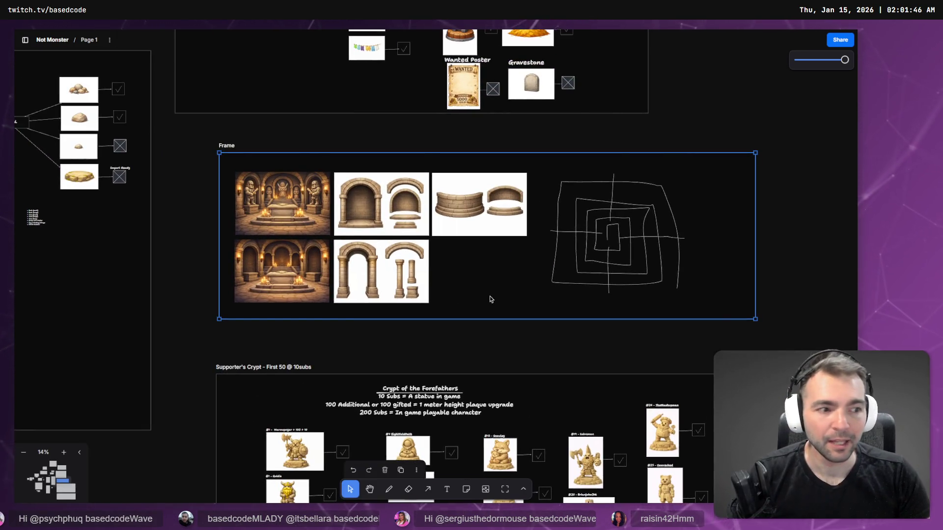
{"action": "scroll", "coordinate": [541, 314], "scroll_direction": "down", "scroll_amount": 1}
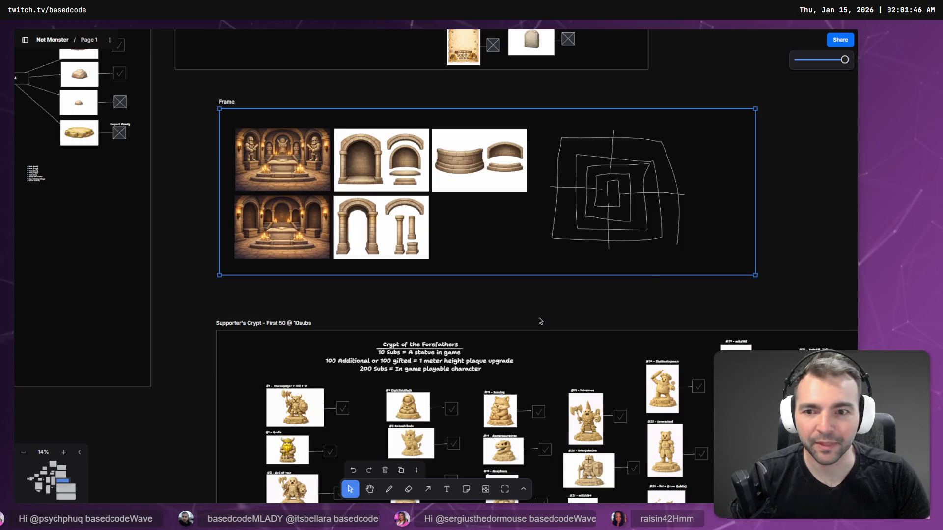
{"action": "scroll", "coordinate": [538, 317], "scroll_direction": "up", "scroll_amount": 2}
{"action": "key", "text": "alt+Tab"}
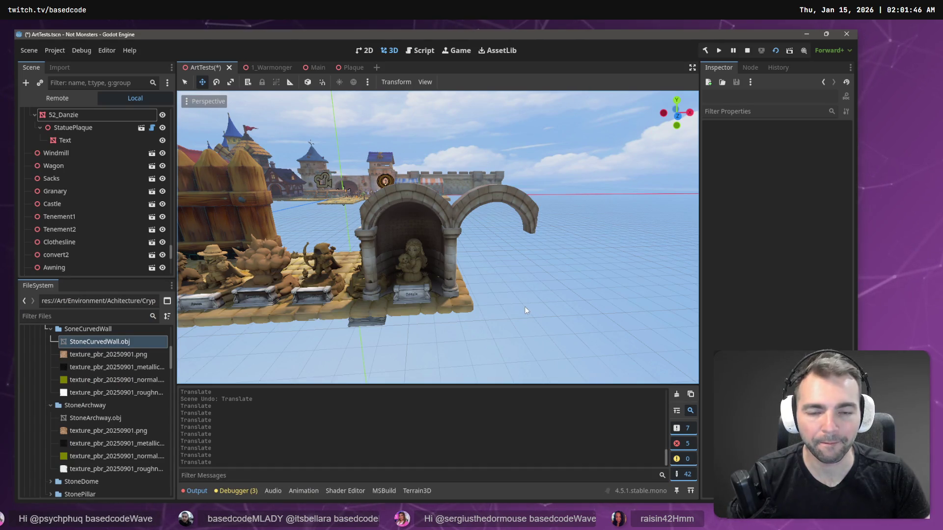
Cycle through Godot and ChatGPT back to tldraw and pan to the Supporter's Crypt frame
{"action": "key", "text": "alt+Tab"}
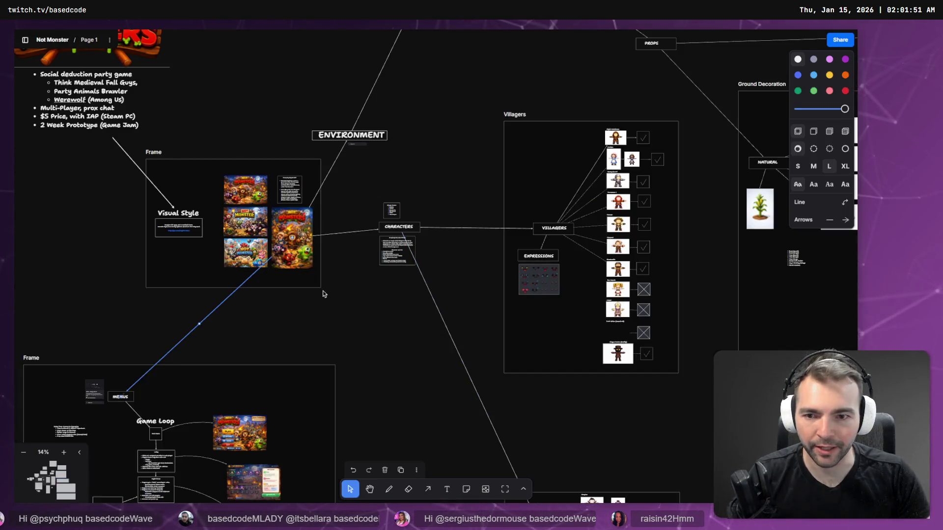
{"action": "key", "text": "alt+Tab"}
{"action": "key", "text": "alt+Tab"}
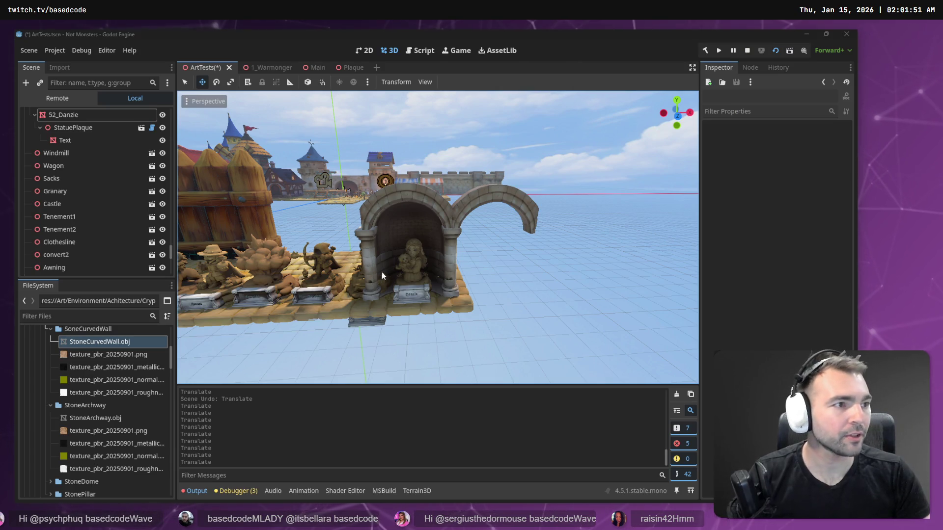
{"action": "key", "text": "alt+Tab"}
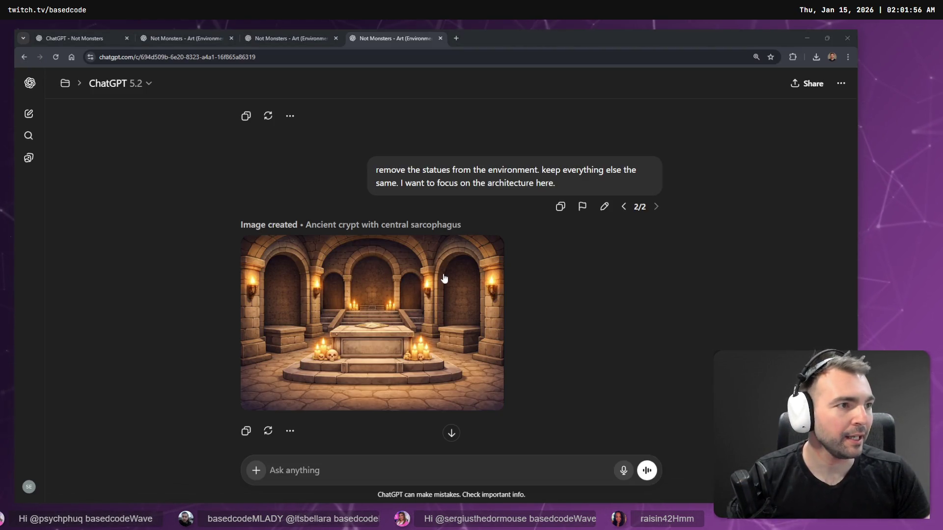
{"action": "key", "text": "alt+Tab"}
{"action": "scroll", "coordinate": [467, 273], "scroll_direction": "right", "scroll_amount": 10}
{"action": "left_click_drag", "start_coordinate": [450, 305], "coordinate": [97, 171]}
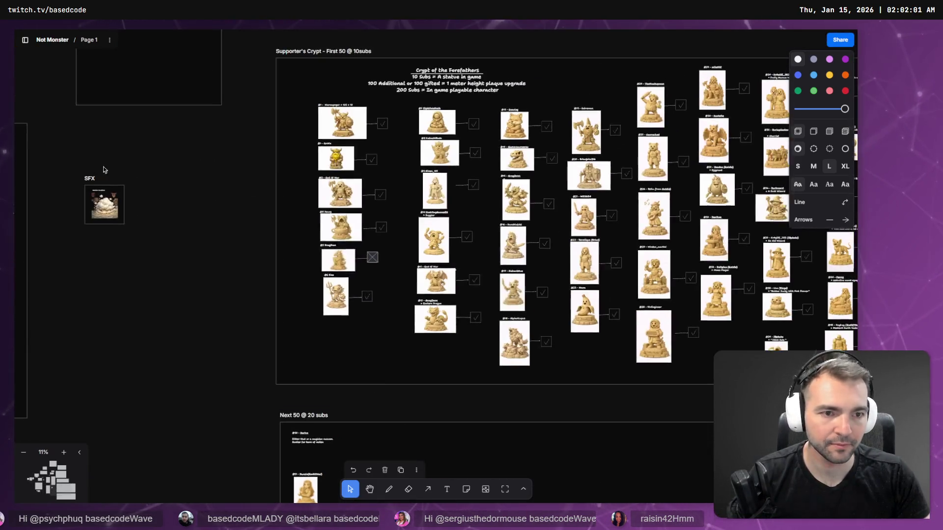
Nudge the curved wall image into place, then select the arch and columns image
{"action": "scroll", "coordinate": [265, 298], "scroll_direction": "right", "scroll_amount": 10}
{"action": "scroll", "coordinate": [265, 298], "scroll_direction": "up", "scroll_amount": 5}
{"action": "scroll", "coordinate": [352, 267], "scroll_direction": "down", "scroll_amount": 5}
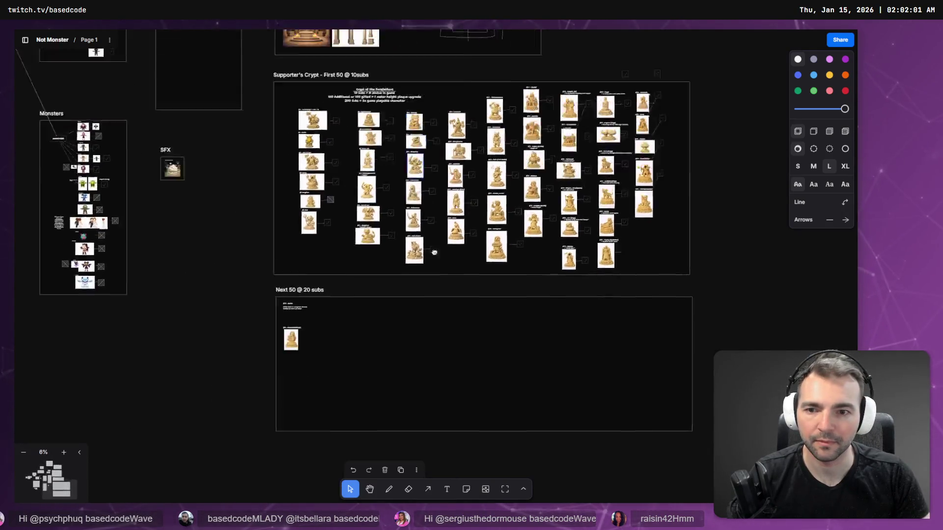
{"action": "scroll", "coordinate": [426, 253], "scroll_direction": "up", "scroll_amount": 5}
{"action": "scroll", "coordinate": [426, 252], "scroll_direction": "up", "scroll_amount": 5}
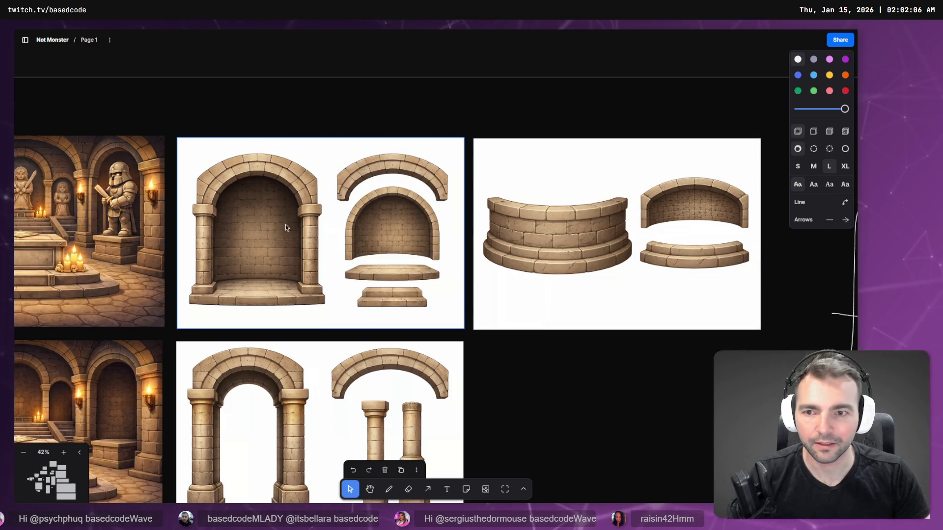
{"action": "scroll", "coordinate": [282, 222], "scroll_direction": "left", "scroll_amount": 2}
{"action": "scroll", "coordinate": [520, 198], "scroll_direction": "down", "scroll_amount": 5}
{"action": "mouse_move", "coordinate": [521, 197]}
{"action": "left_mouse_down"}
{"action": "mouse_move", "coordinate": [587, 314]}
{"action": "mouse_move", "coordinate": [541, 191]}
{"action": "mouse_move", "coordinate": [521, 200]}
{"action": "left_mouse_up"}
{"action": "left_click", "coordinate": [514, 293]}
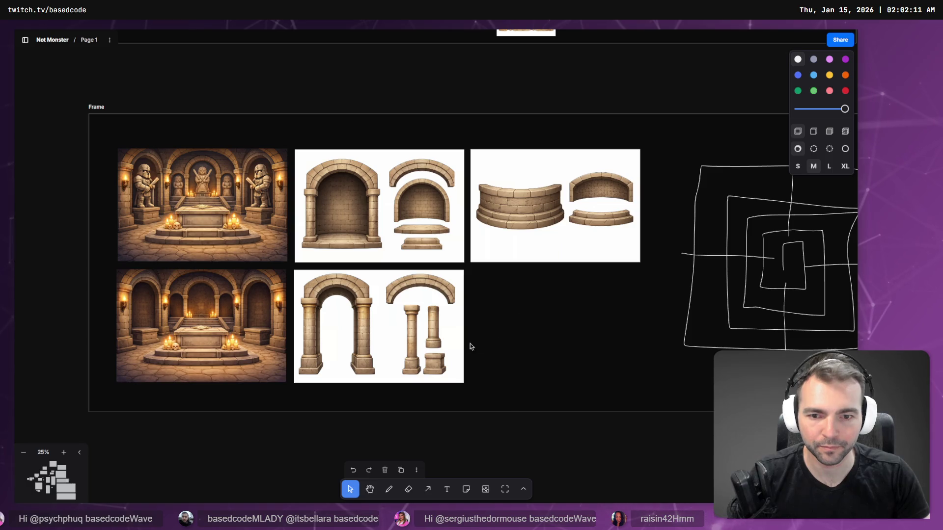
{"action": "left_click", "coordinate": [410, 348]}
Box the archway, alcove and curved-wall images in a rectangle and shrink it beside the crypt images
{"action": "scroll", "coordinate": [524, 302], "scroll_direction": "down", "scroll_amount": 2}
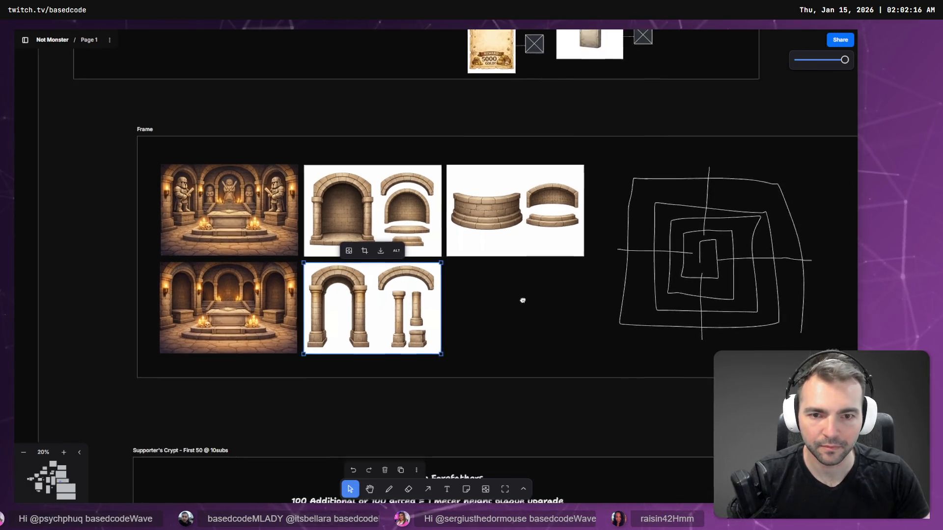
{"action": "scroll", "coordinate": [524, 302], "scroll_direction": "down", "scroll_amount": 1}
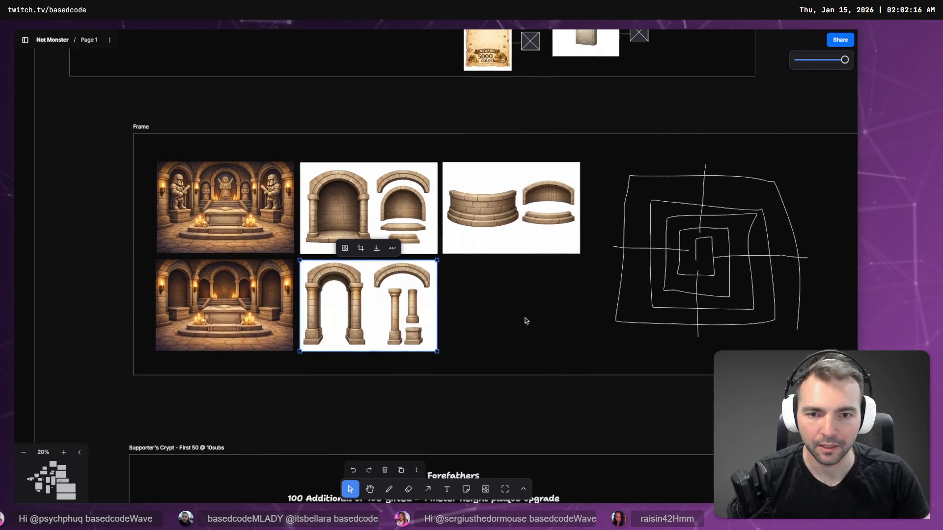
{"action": "left_click", "coordinate": [506, 489]}
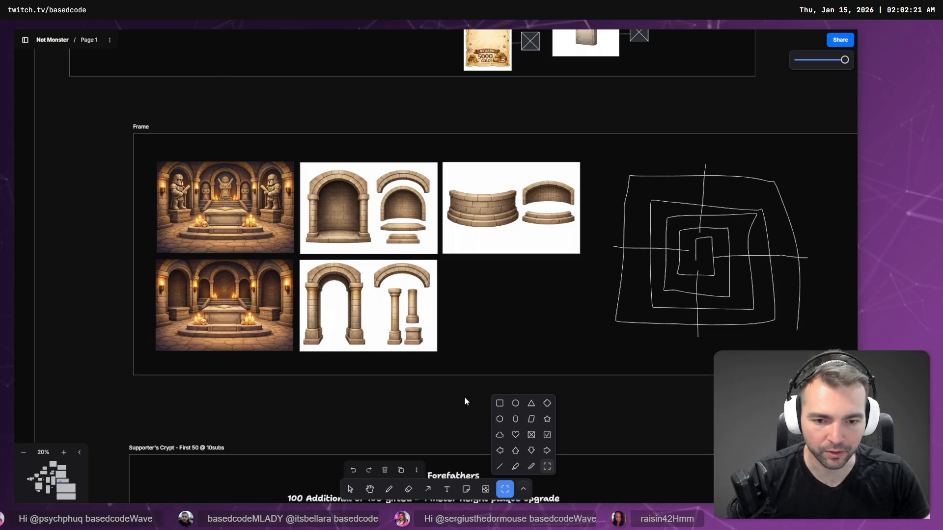
{"action": "left_click", "coordinate": [500, 404]}
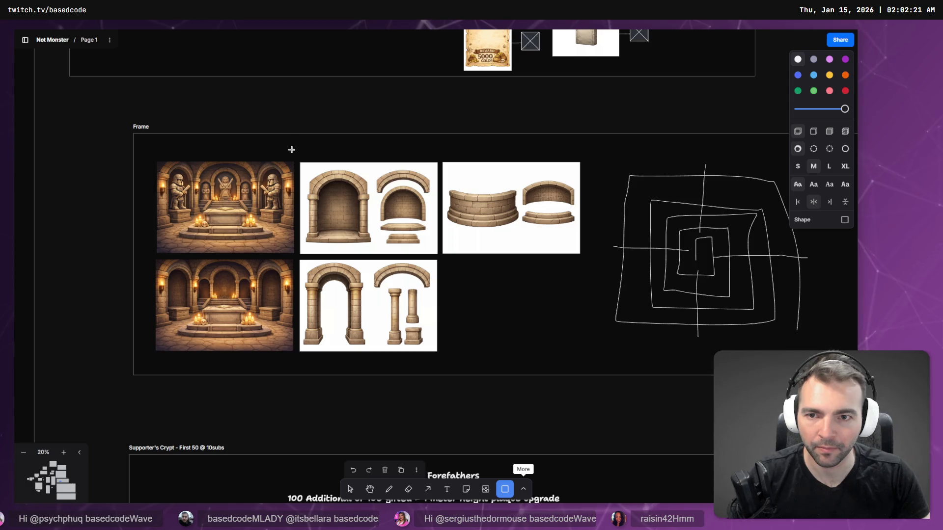
{"action": "mouse_move", "coordinate": [294, 151]}
{"action": "left_mouse_down"}
{"action": "mouse_move", "coordinate": [480, 386]}
{"action": "mouse_move", "coordinate": [590, 359]}
{"action": "left_mouse_up"}
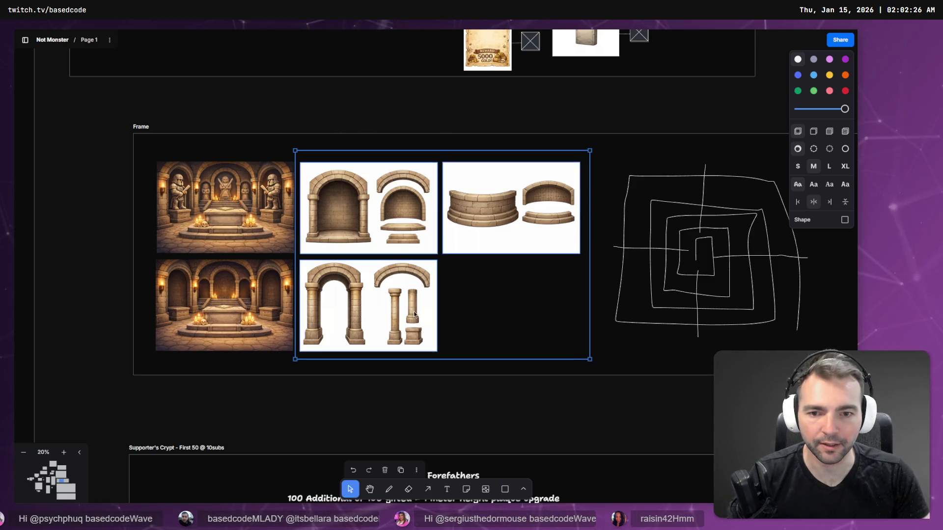
{"action": "mouse_move", "coordinate": [591, 359]}
{"action": "left_mouse_down"}
{"action": "mouse_move", "coordinate": [490, 270]}
{"action": "mouse_move", "coordinate": [453, 253]}
{"action": "mouse_move", "coordinate": [454, 263]}
{"action": "left_mouse_up"}
{"action": "left_click_drag", "start_coordinate": [327, 207], "coordinate": [350, 217]}
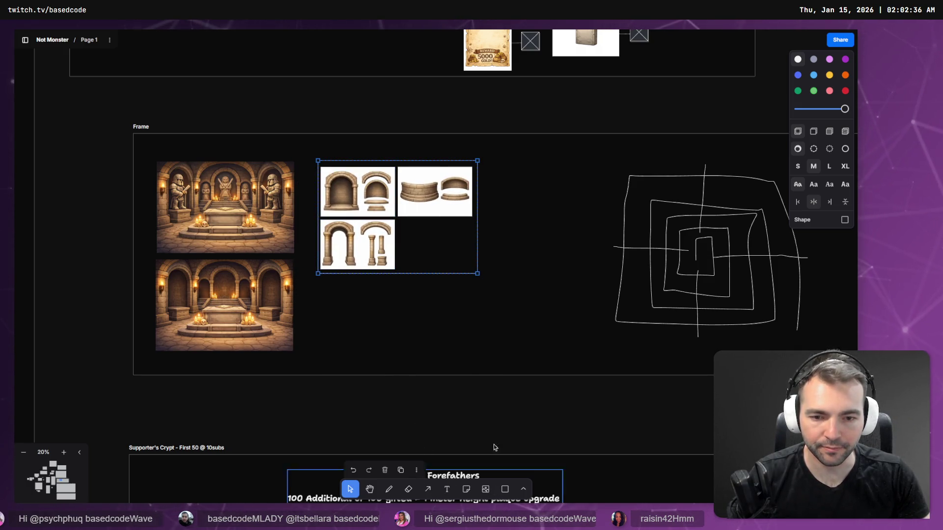
Duplicate the Hay Stack check box and place the copy beside the component group
{"action": "scroll", "coordinate": [505, 235], "scroll_direction": "down", "scroll_amount": 3}
{"action": "scroll", "coordinate": [520, 189], "scroll_direction": "up", "scroll_amount": 8}
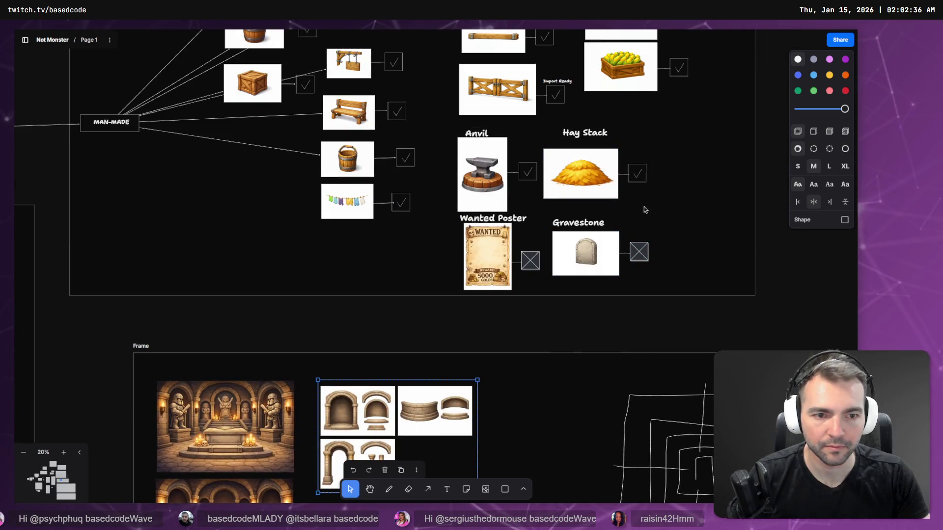
{"action": "left_click", "coordinate": [637, 173]}
{"action": "key", "text": "ctrl+d"}
{"action": "left_click_drag", "start_coordinate": [625, 216], "coordinate": [518, 440]}
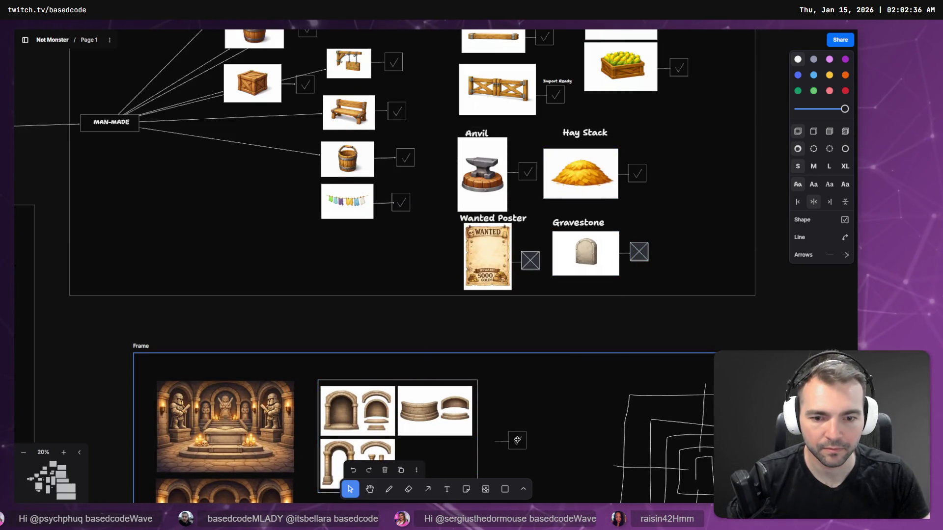
Look over the spiral layout sketch and crypt reference image, then switch to ChatGPT
{"action": "scroll", "coordinate": [499, 443], "scroll_direction": "down", "scroll_amount": 3}
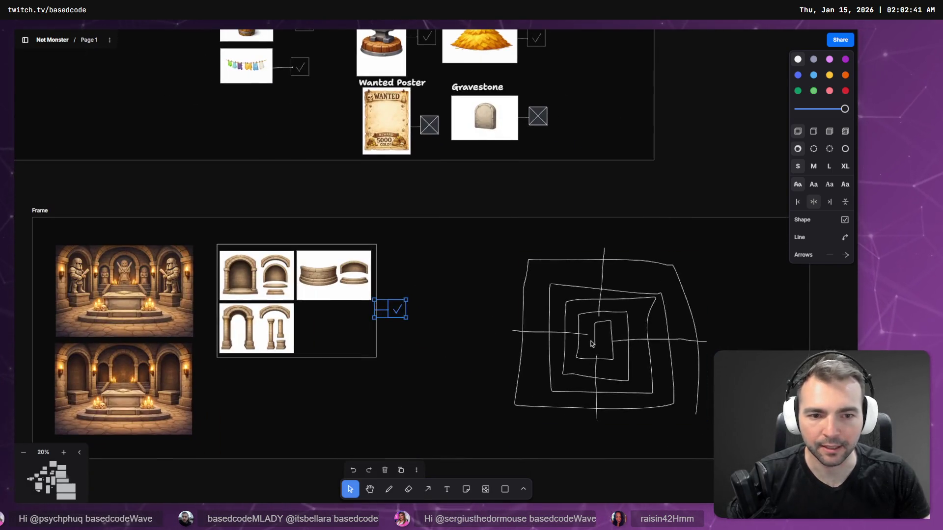
{"action": "left_click", "coordinate": [583, 342]}
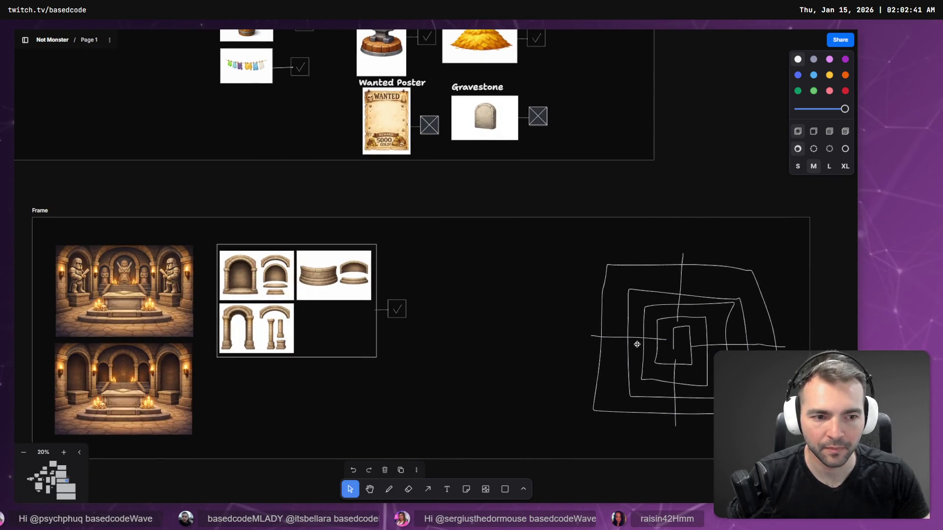
{"action": "scroll", "coordinate": [559, 343], "scroll_direction": "left", "scroll_amount": 5}
{"action": "scroll", "coordinate": [331, 302], "scroll_direction": "up", "scroll_amount": 5}
{"action": "left_click", "coordinate": [599, 333]}
{"action": "left_click_drag", "start_coordinate": [598, 333], "coordinate": [500, 317]}
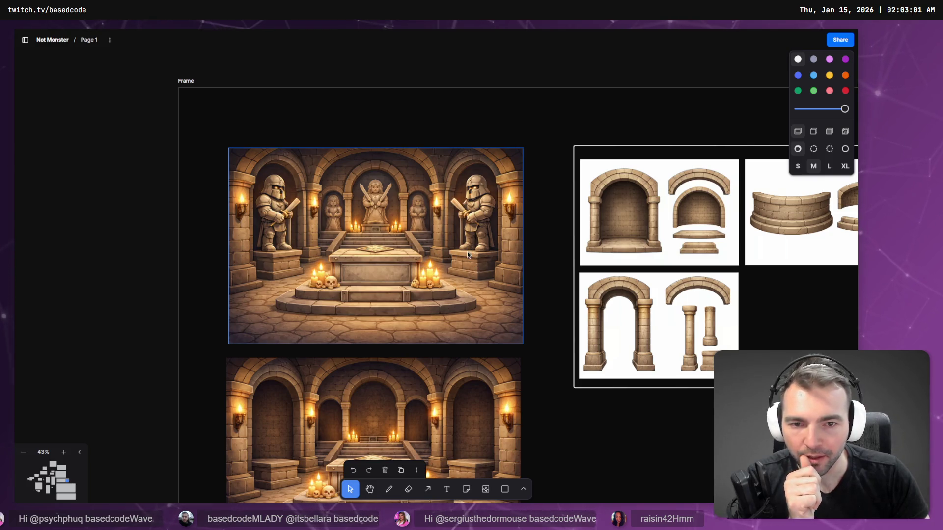
{"action": "key", "text": "alt+Tab"}
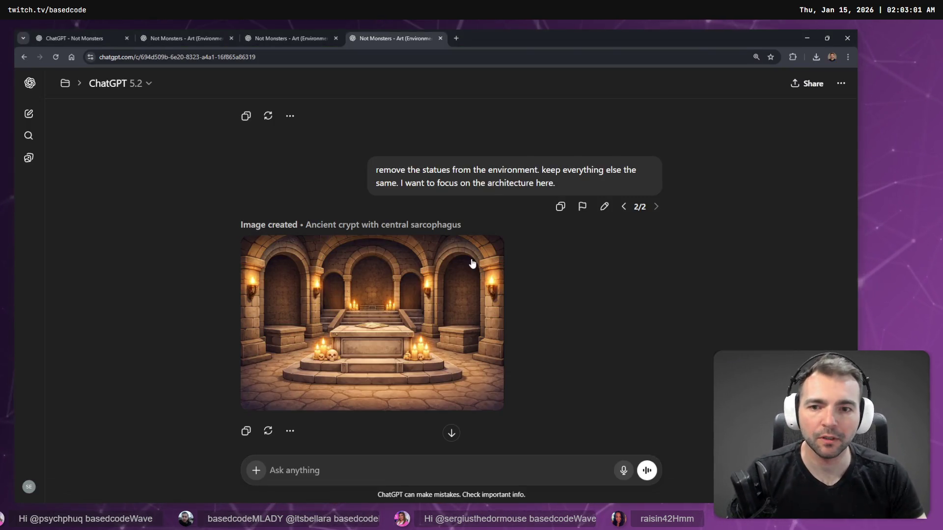
Rewrite the earlier message to ask for one statue podium in isolation as reference, then return to Godot
{"action": "scroll", "coordinate": [481, 315], "scroll_direction": "down", "scroll_amount": 10}
{"action": "scroll", "coordinate": [509, 340], "scroll_direction": "down", "scroll_amount": 5}
{"action": "scroll", "coordinate": [506, 347], "scroll_direction": "up", "scroll_amount": 15}
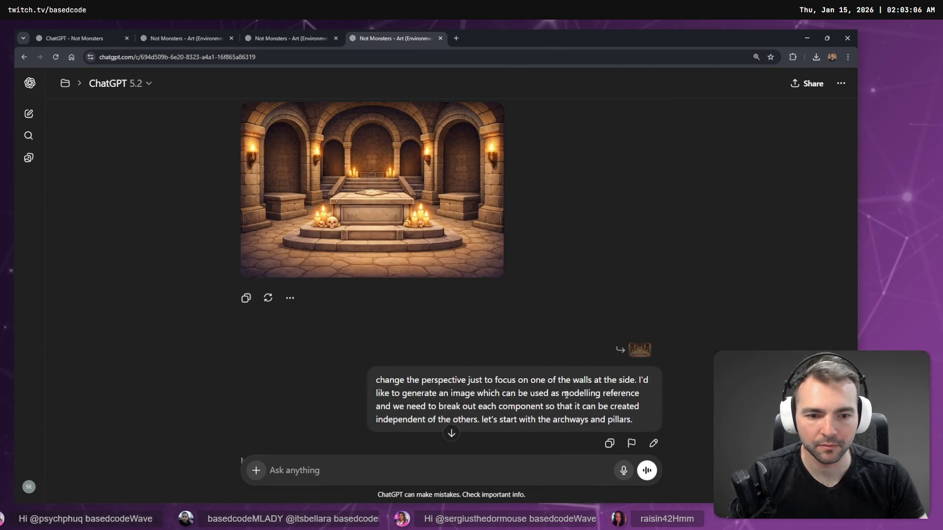
{"action": "left_click", "coordinate": [654, 444]}
{"action": "key", "text": "ctrl+a"}
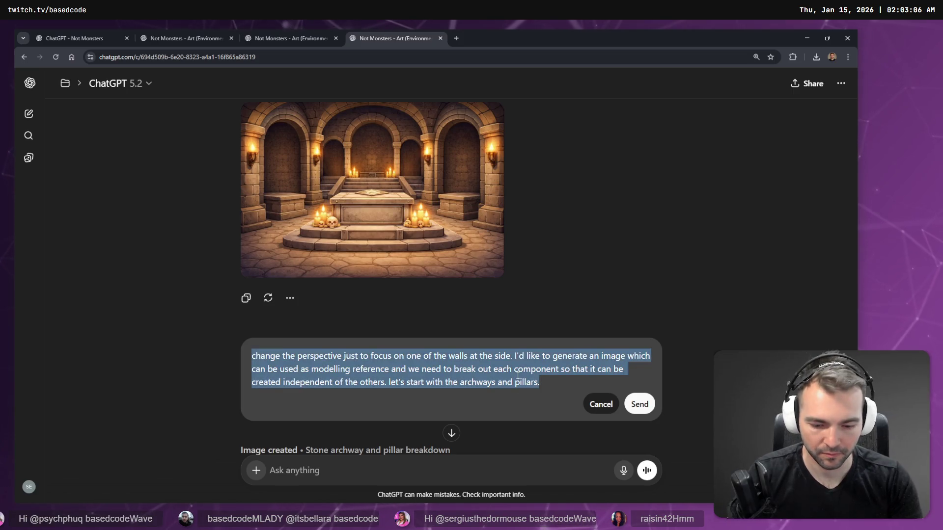
{"action": "key", "text": "BackSpace"}
{"action": "key", "text": "super+h"}
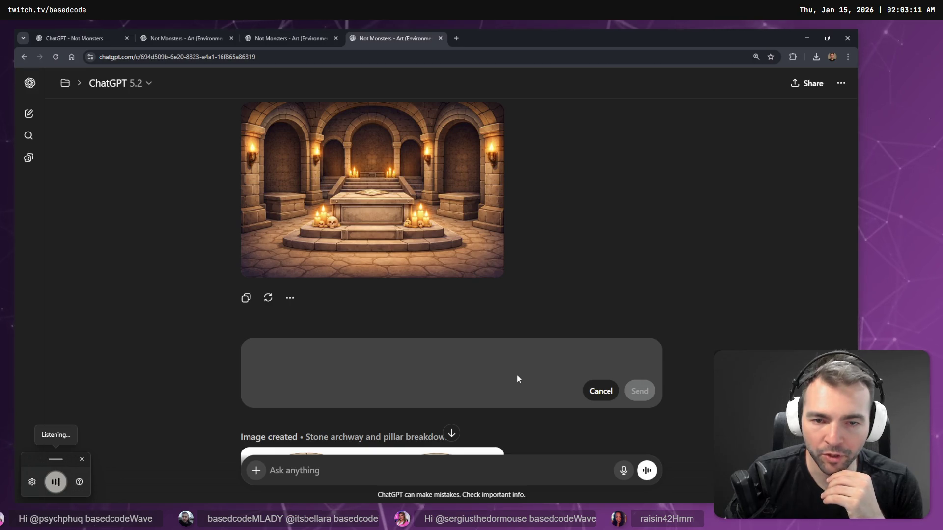
{"action": "type", "text": "there are podiums on which the statues stand."}
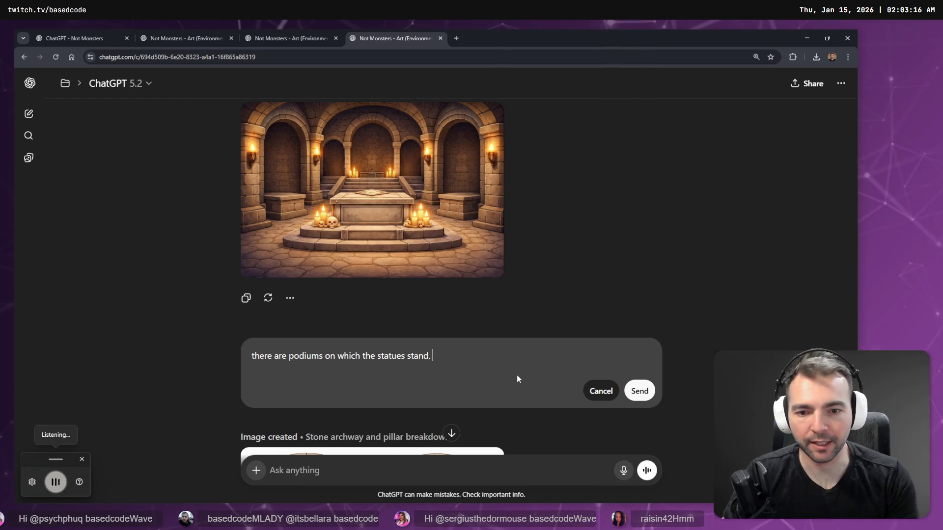
{"action": "type", "text": " generate one of these in isolation as an image"}
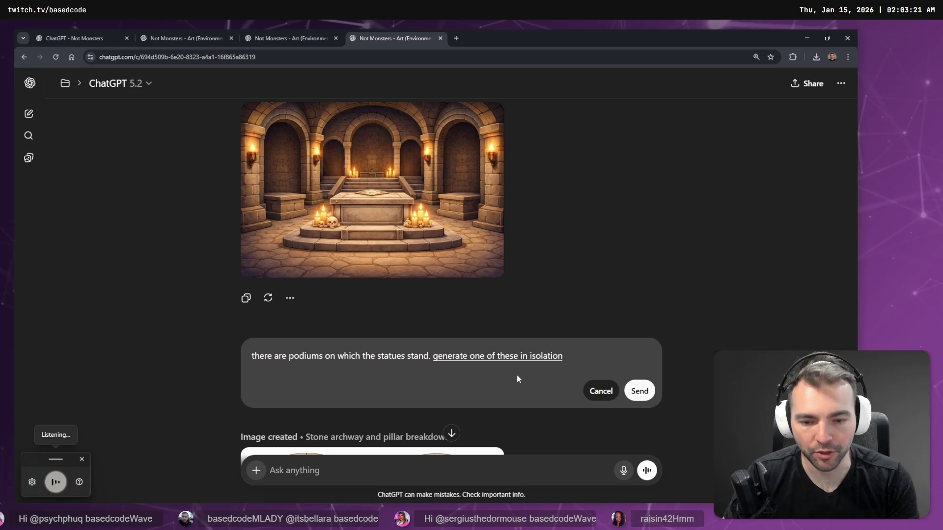
{"action": "type", "text": " used for modelling reference."}
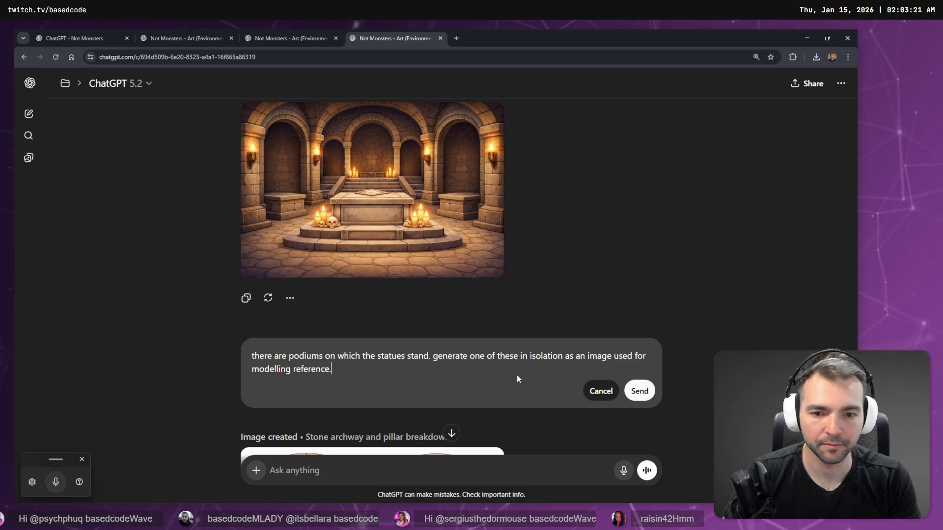
{"action": "key", "text": "Return"}
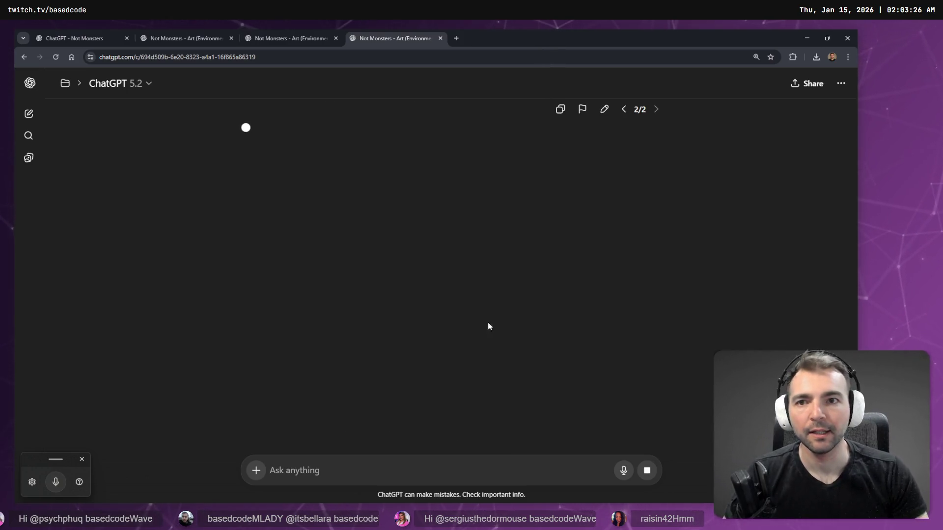
{"action": "key", "text": "alt+Tab"}
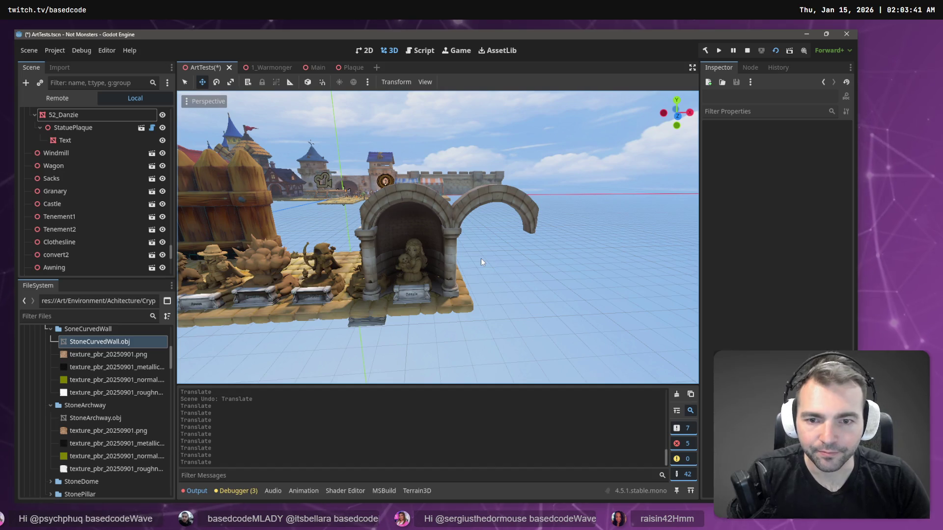
{"action": "scroll", "coordinate": [313, 289], "scroll_direction": "down", "scroll_amount": 1}
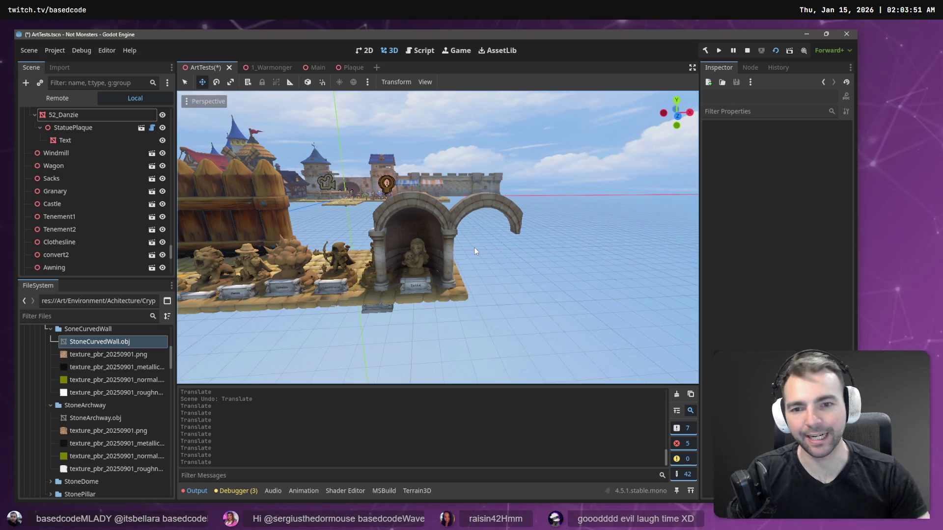
{"action": "scroll", "coordinate": [474, 249], "scroll_direction": "up", "scroll_amount": 5}
{"action": "scroll", "coordinate": [475, 250], "scroll_direction": "down", "scroll_amount": 3}
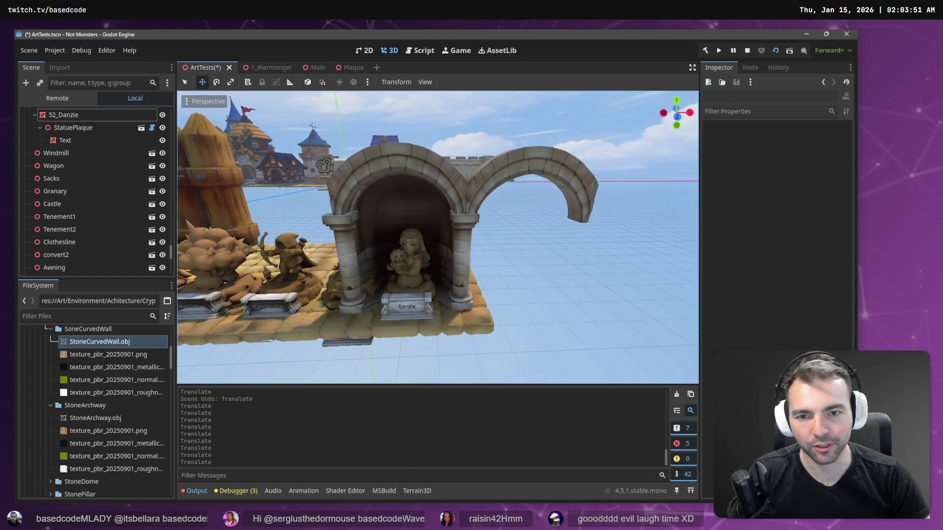
{"action": "scroll", "coordinate": [438, 238], "scroll_direction": "up", "scroll_amount": 5}
{"action": "scroll", "coordinate": [460, 234], "scroll_direction": "down", "scroll_amount": 4}
{"action": "scroll", "coordinate": [460, 234], "scroll_direction": "down", "scroll_amount": 2}
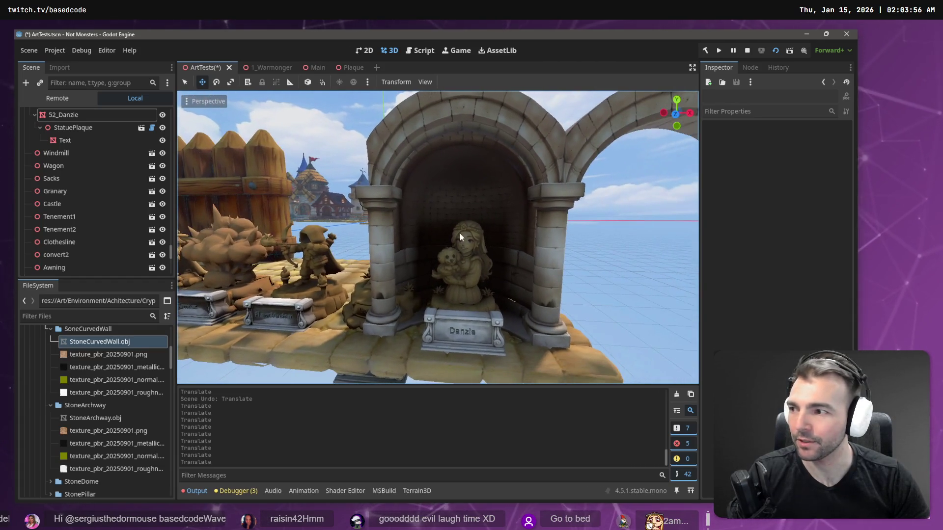
{"action": "left_click_drag", "start_coordinate": [460, 234], "coordinate": [523, 233]}
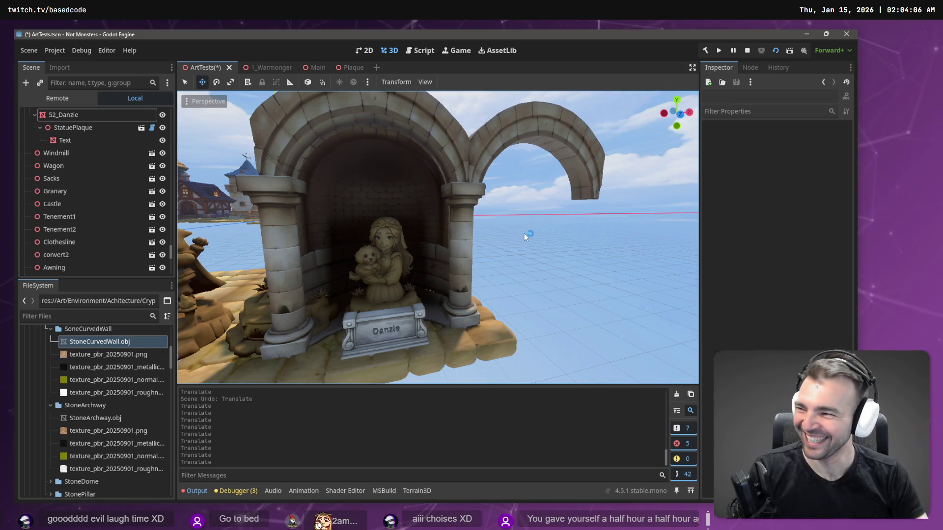
{"action": "left_click_drag", "start_coordinate": [524, 233], "coordinate": [523, 216]}
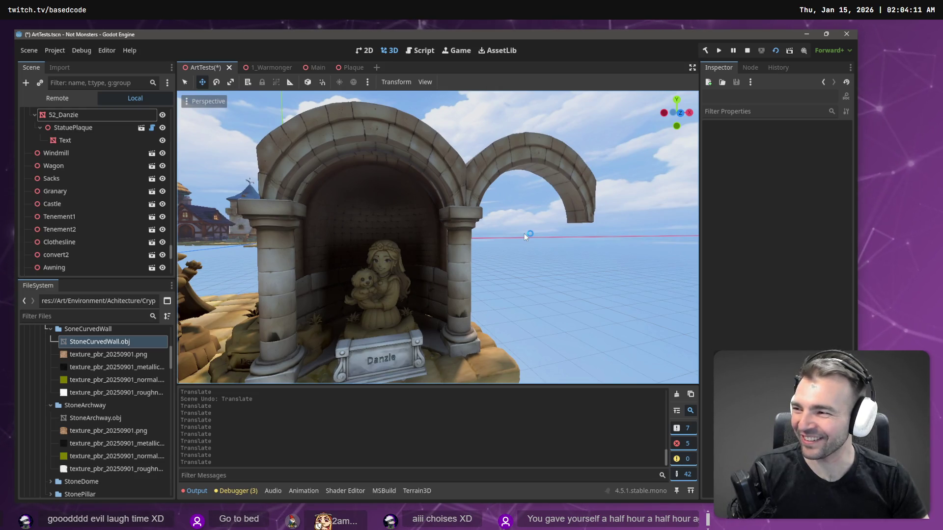
{"action": "key", "text": "s"}
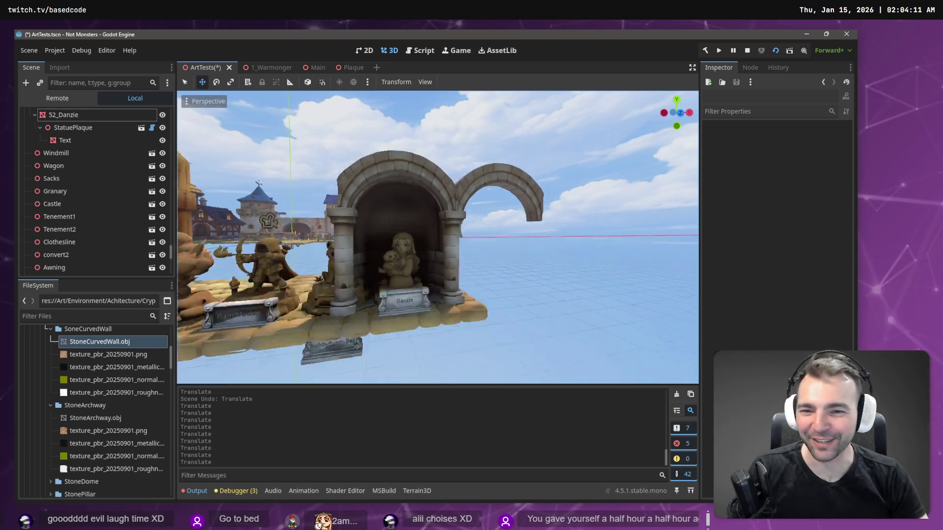
{"action": "key", "text": "a"}
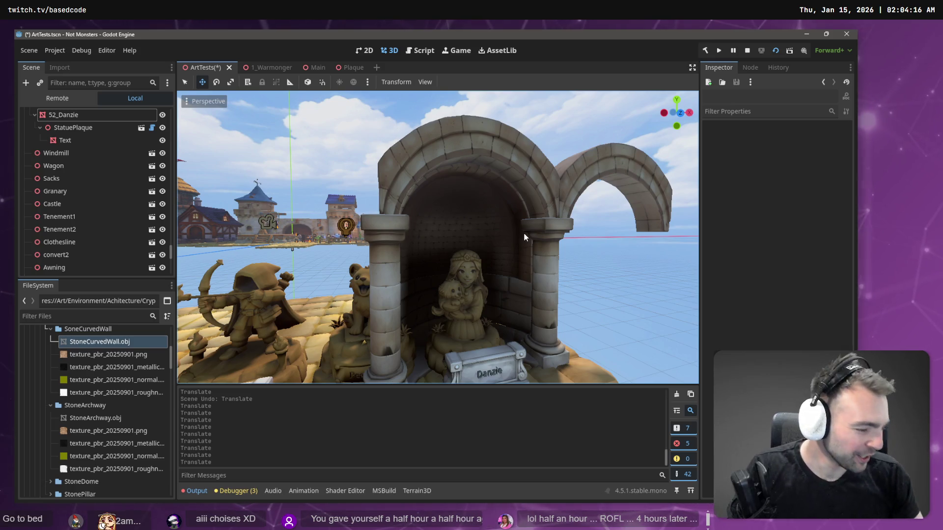
{"action": "key", "text": "s"}
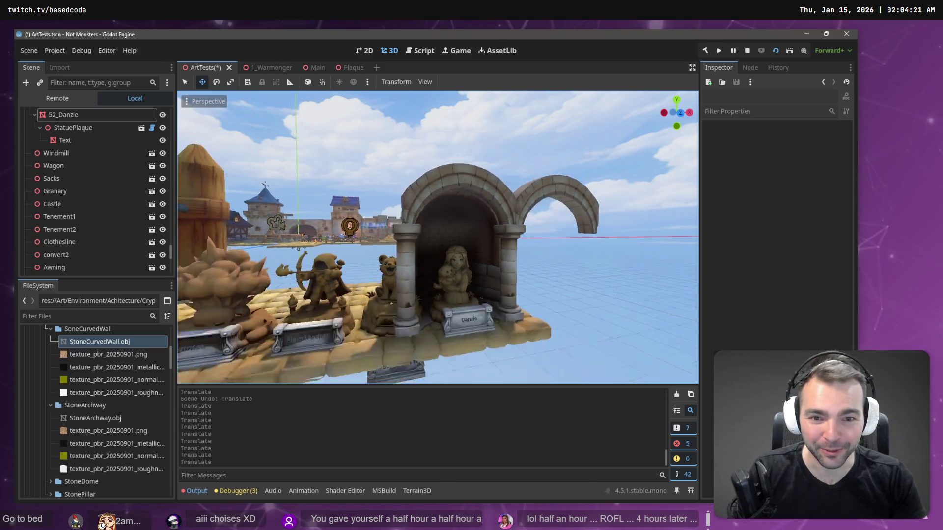
{"action": "scroll", "coordinate": [77, 233], "scroll_direction": "down", "scroll_amount": 5}
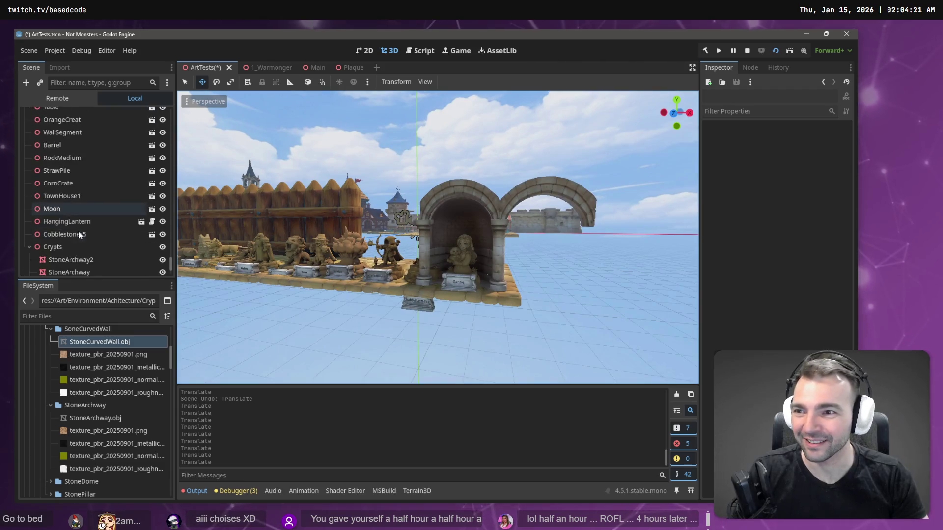
Delete the spare StoneArchway node from Crypts
{"action": "left_click", "coordinate": [53, 192]}
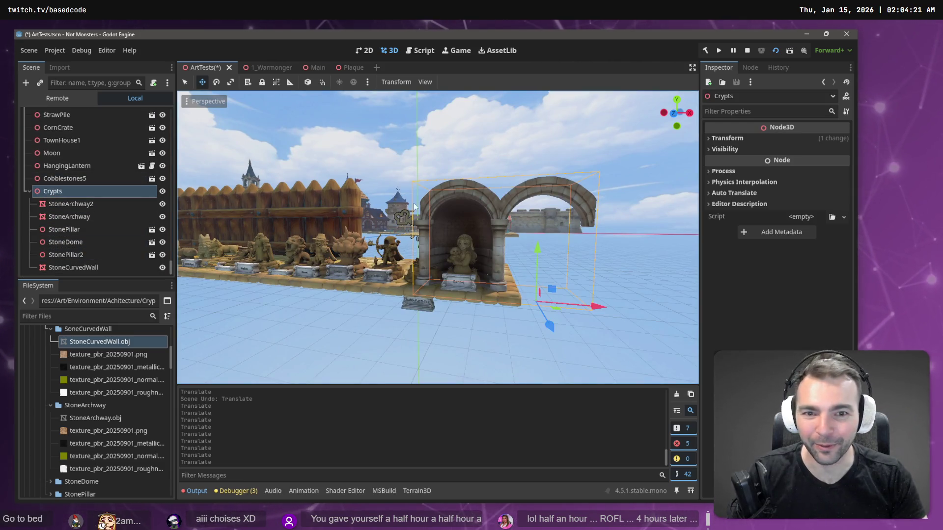
{"action": "left_click", "coordinate": [104, 203]}
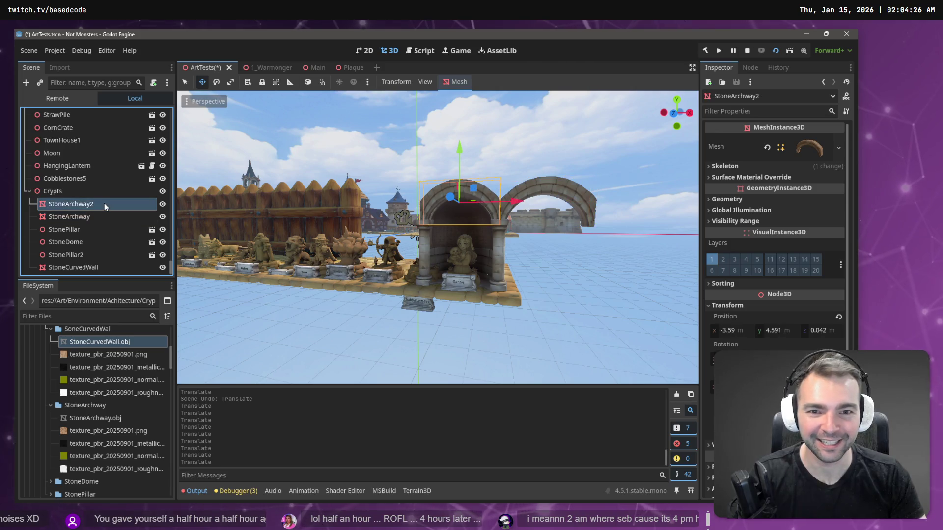
{"action": "left_click", "coordinate": [104, 216]}
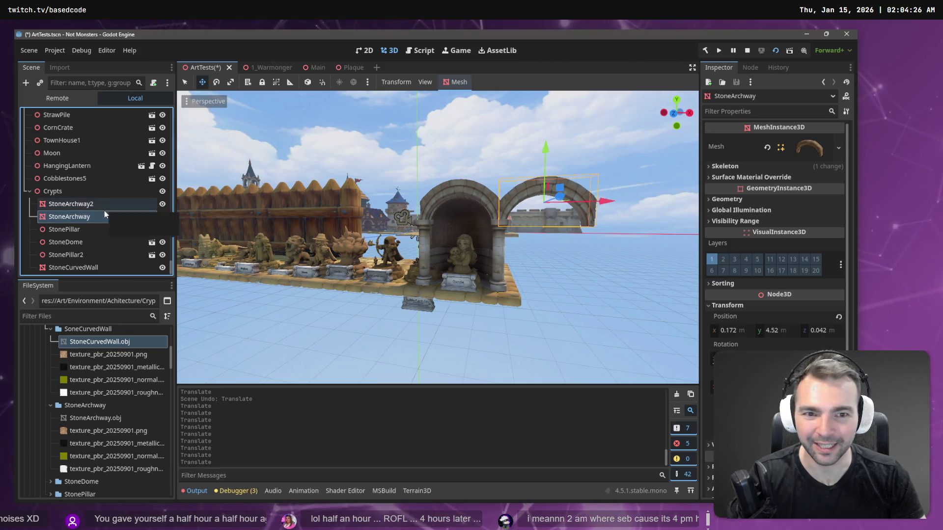
{"action": "key", "text": "Delete"}
{"action": "left_click", "coordinate": [410, 274]}
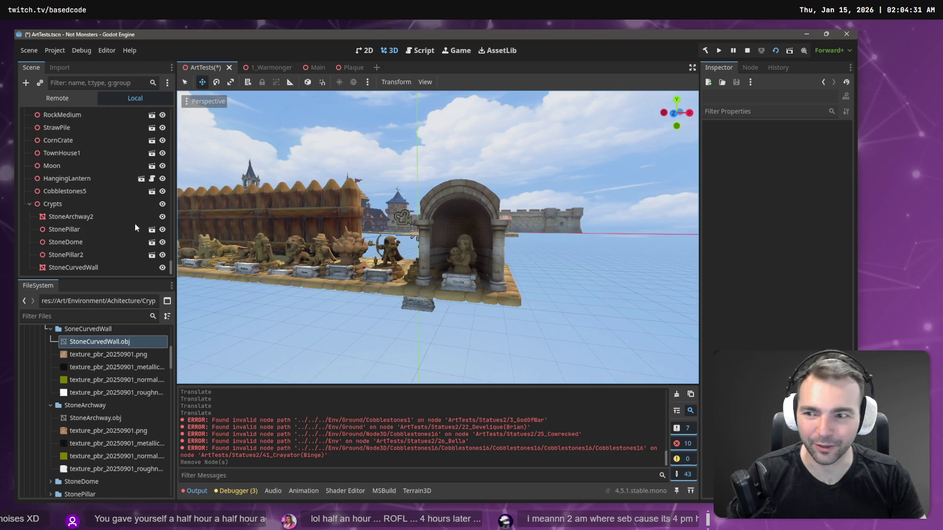
Rename StoneArchway2 to CryptStatueInset
{"action": "double_click", "coordinate": [97, 216]}
{"action": "left_click", "coordinate": [102, 216]}
{"action": "type", "text": "CryptStatu"}
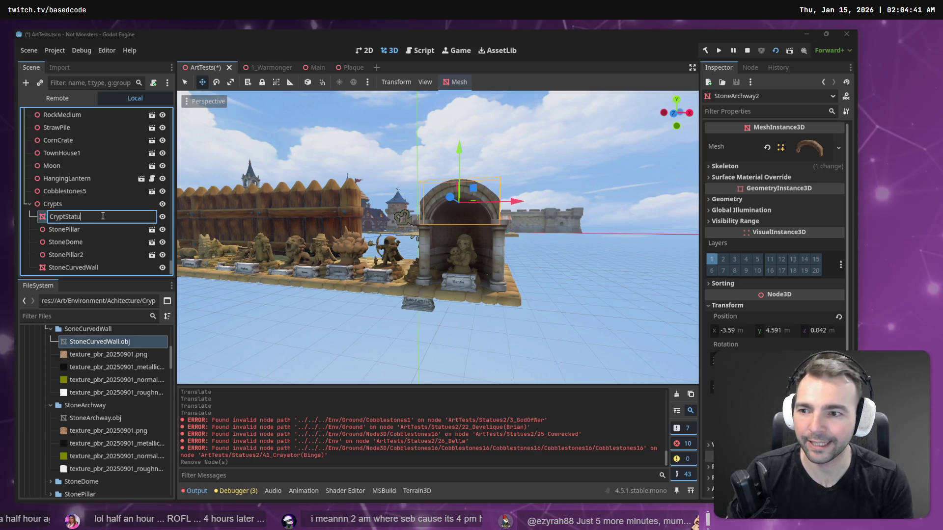
{"action": "type", "text": "eInset"}
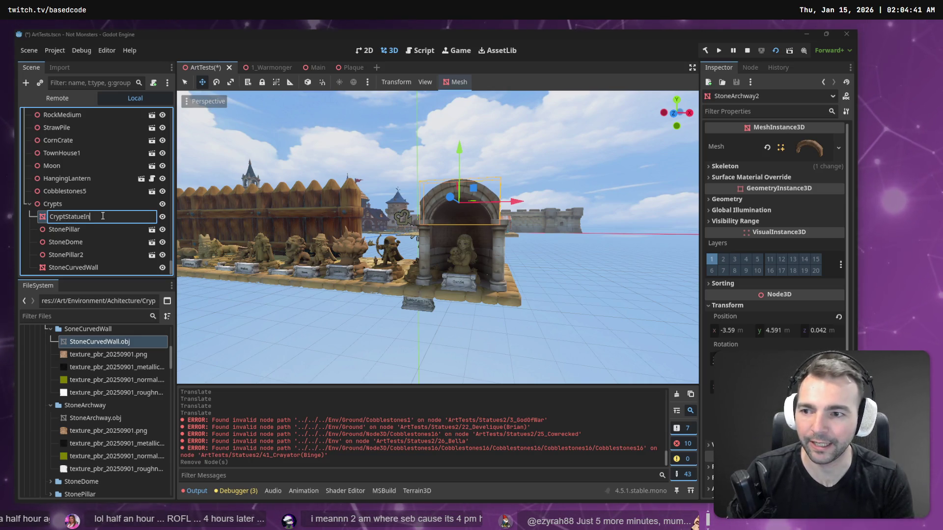
{"action": "key", "text": "Return"}
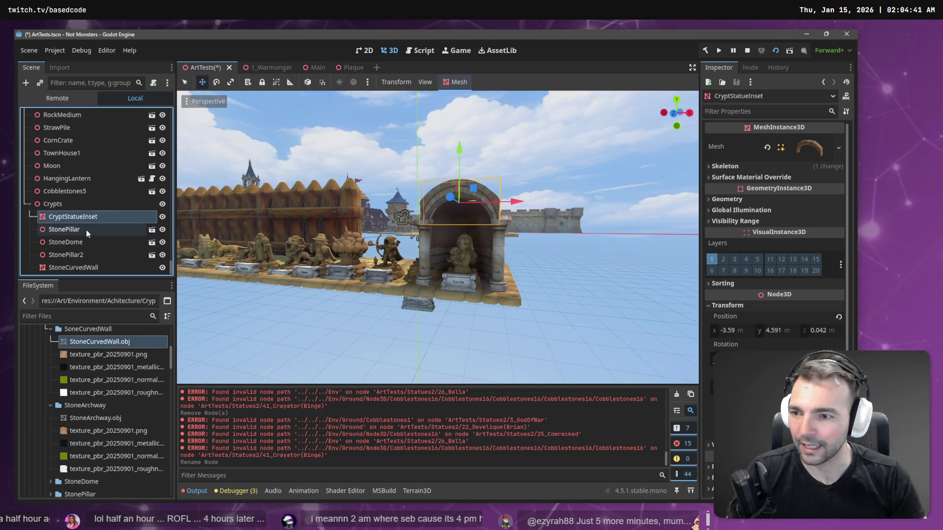
Nest StonePillar through StoneCurvedWall under CryptStatueInset and collapse the FileSystem folders
{"action": "left_click", "coordinate": [80, 234]}
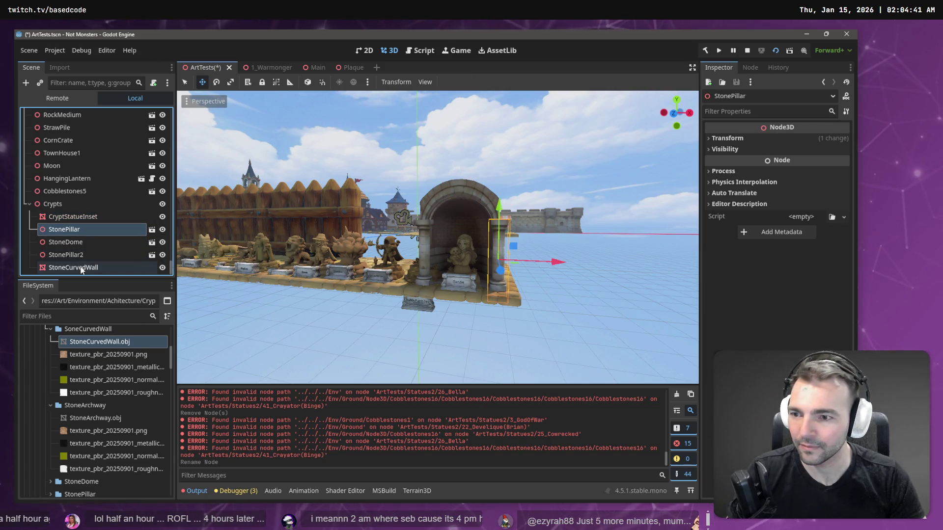
{"action": "left_click", "coordinate": [83, 267]}
{"action": "left_click", "coordinate": [73, 227], "text": "shift"}
{"action": "left_click_drag", "start_coordinate": [73, 226], "coordinate": [75, 217]}
{"action": "scroll", "coordinate": [69, 380], "scroll_direction": "up", "scroll_amount": 3}
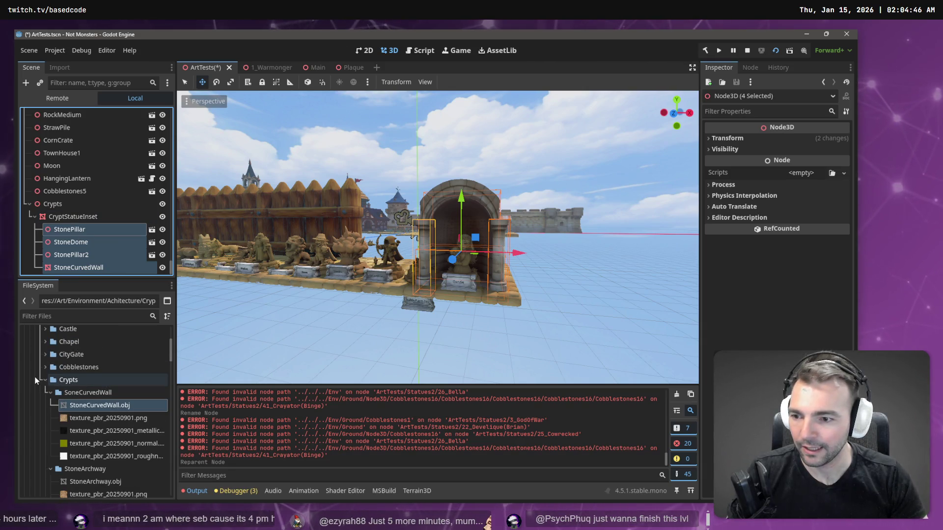
{"action": "left_click", "coordinate": [51, 392]}
{"action": "left_click", "coordinate": [51, 405]}
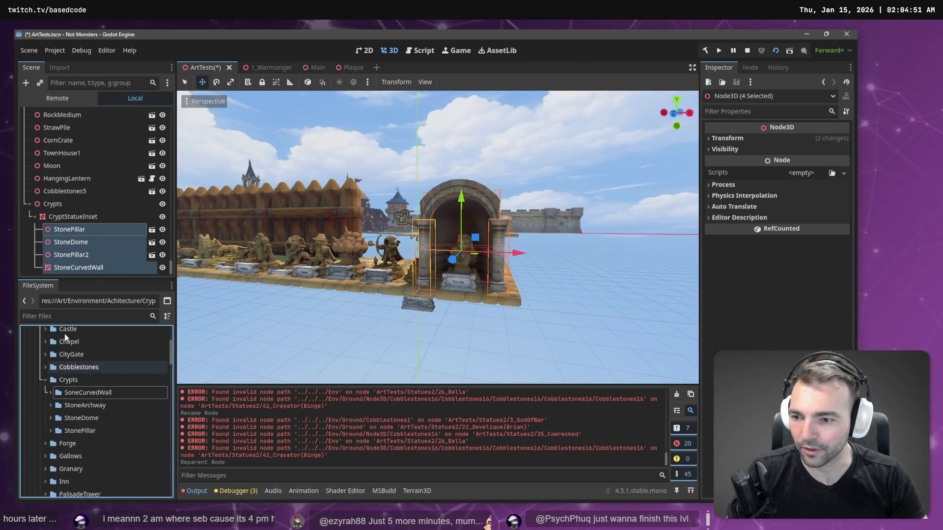
{"action": "left_click", "coordinate": [74, 218]}
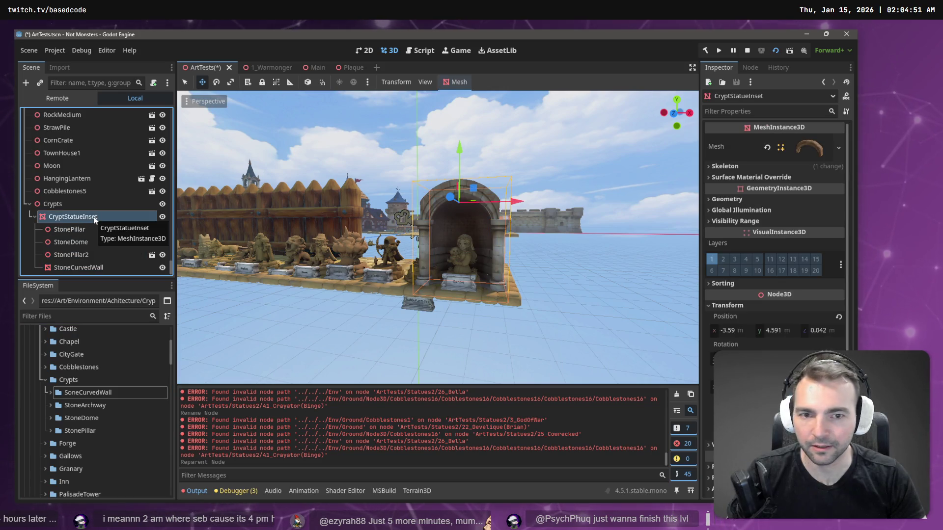
Drag CryptStatueInset onto the Crypts folder and save it as CryptStatueInset.tscn
{"action": "mouse_move", "coordinate": [90, 220]}
{"action": "left_mouse_down"}
{"action": "mouse_move", "coordinate": [97, 394]}
{"action": "mouse_move", "coordinate": [91, 388]}
{"action": "left_mouse_up"}
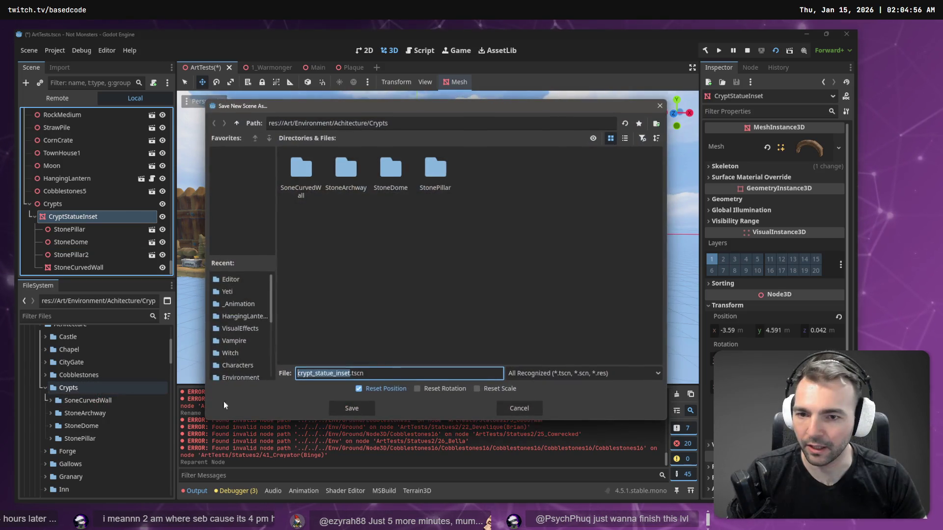
{"action": "type", "text": "CryptSta"}
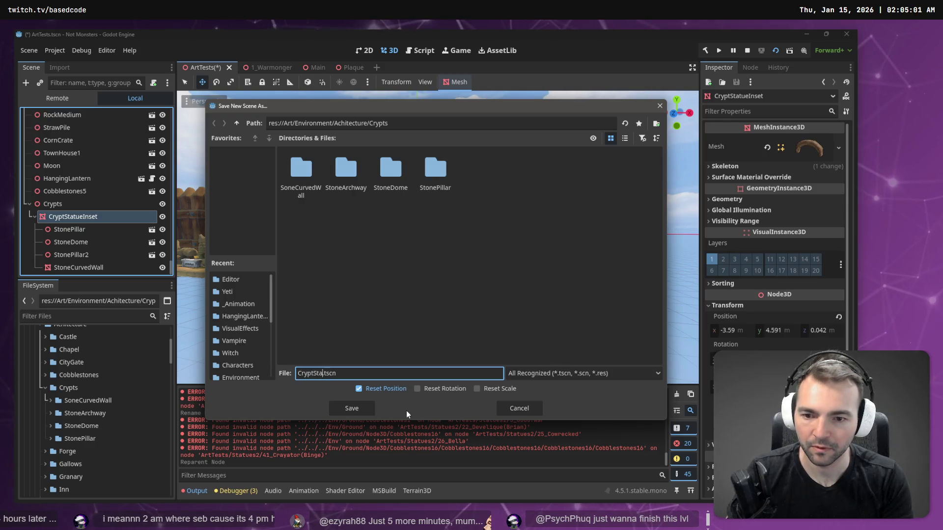
{"action": "type", "text": "tueInset"}
{"action": "key", "text": "Return"}
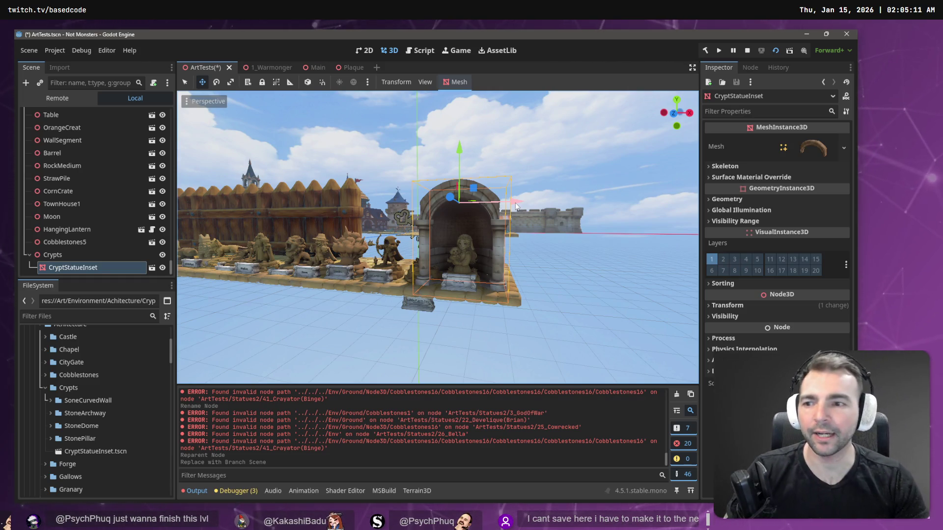
Open CryptStatueInset.tscn, trial-delete StonePillar and save, undo it, then return to ArtTests
{"action": "left_click", "coordinate": [152, 268]}
{"action": "left_click", "coordinate": [99, 153]}
{"action": "left_click", "coordinate": [96, 127]}
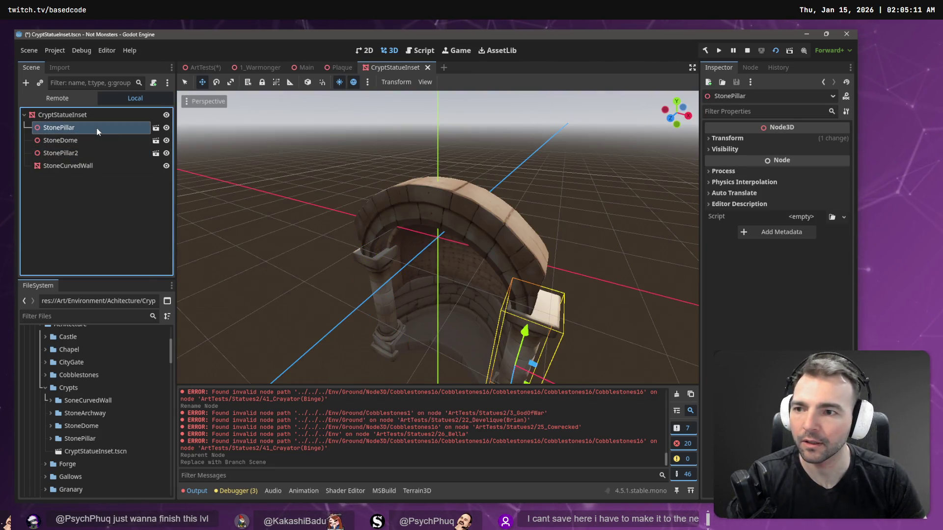
{"action": "key", "text": "Delete"}
{"action": "left_click", "coordinate": [396, 273]}
{"action": "key", "text": "ctrl+s"}
{"action": "key", "text": "ctrl+z"}
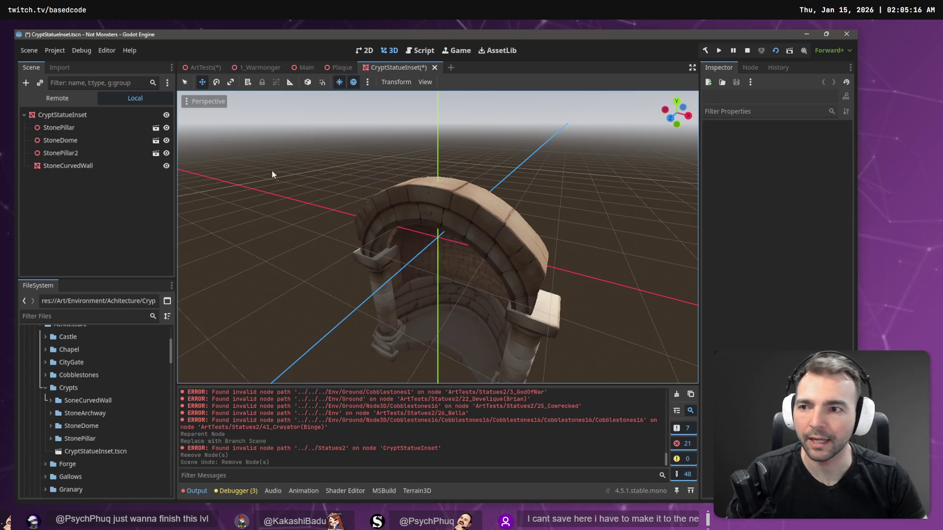
{"action": "left_click", "coordinate": [202, 65]}
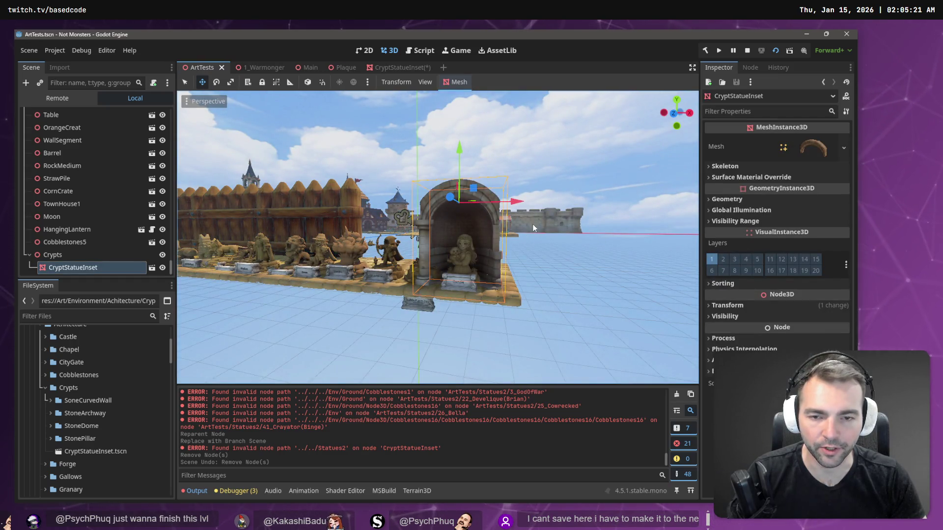
{"action": "scroll", "coordinate": [533, 224], "scroll_direction": "down", "scroll_amount": 10}
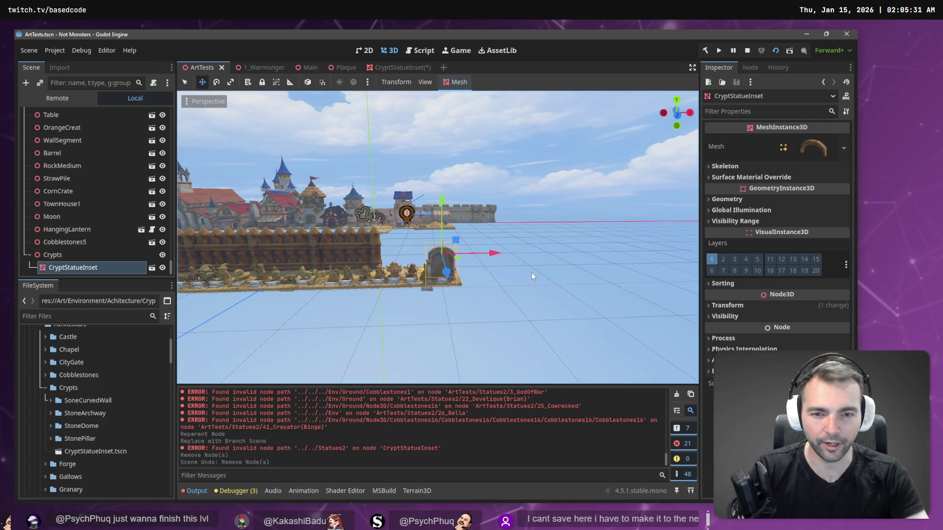
Tilt the view closer to the crypt and collapse the Crypts node in the Scene dock
{"action": "left_click_drag", "start_coordinate": [531, 272], "coordinate": [542, 310]}
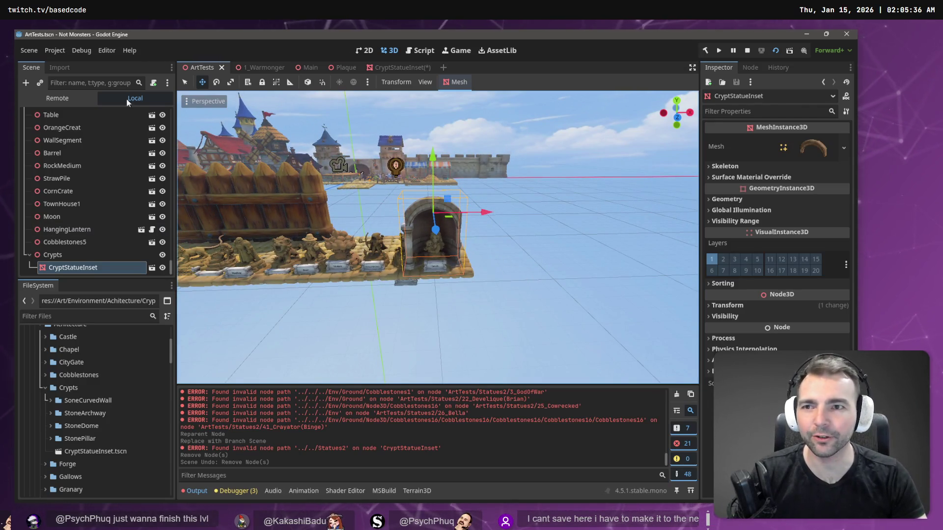
{"action": "left_click", "coordinate": [32, 256]}
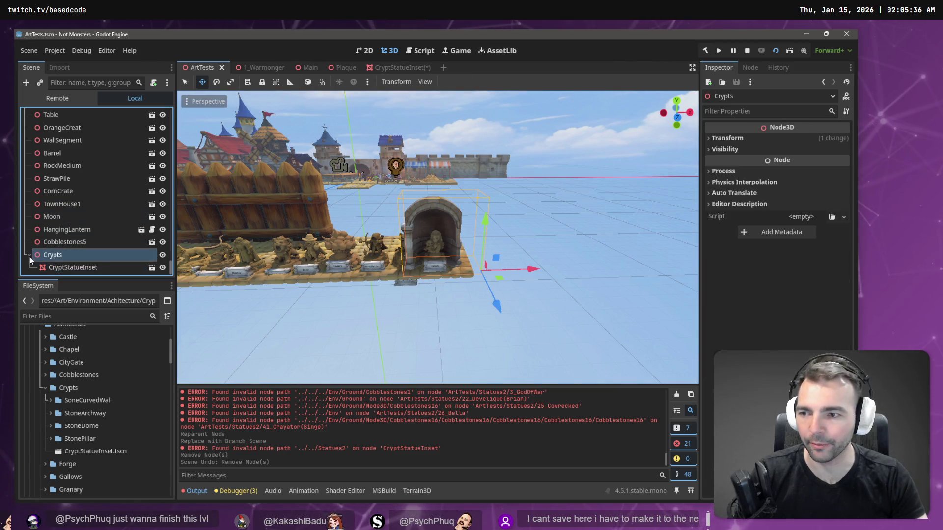
{"action": "left_click", "coordinate": [30, 256]}
Expand Achitecture in FileSystem and bring up the context menu for the Crypts folder
{"action": "left_click", "coordinate": [44, 387]}
{"action": "scroll", "coordinate": [65, 400], "scroll_direction": "up", "scroll_amount": 5}
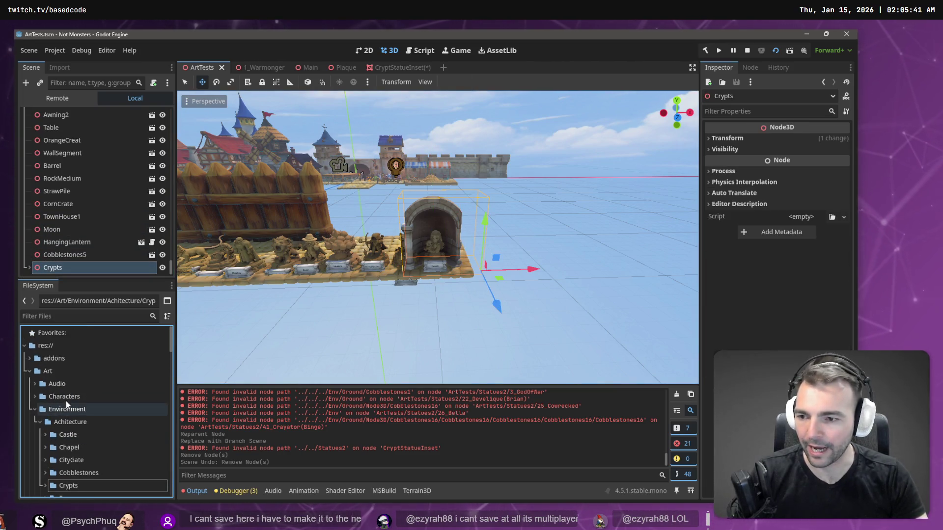
{"action": "left_click", "coordinate": [38, 421]}
{"action": "left_click", "coordinate": [38, 423]}
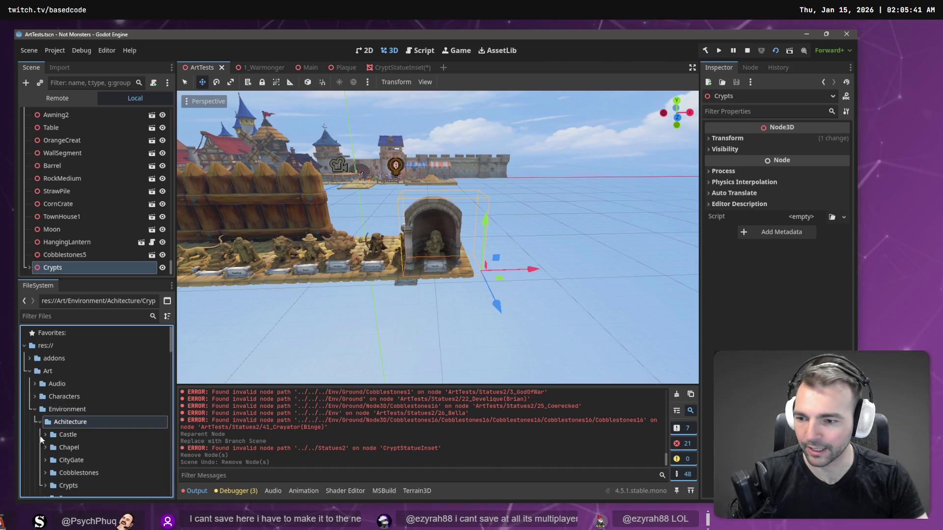
{"action": "scroll", "coordinate": [54, 437], "scroll_direction": "down", "scroll_amount": 3}
{"action": "scroll", "coordinate": [47, 420], "scroll_direction": "down", "scroll_amount": 2}
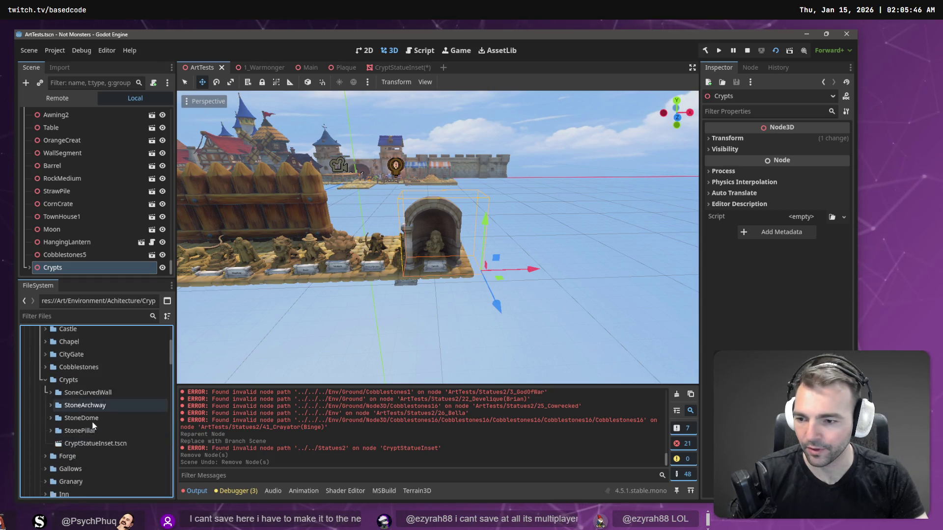
{"action": "left_click", "coordinate": [81, 361]}
{"action": "right_click", "coordinate": [81, 362]}
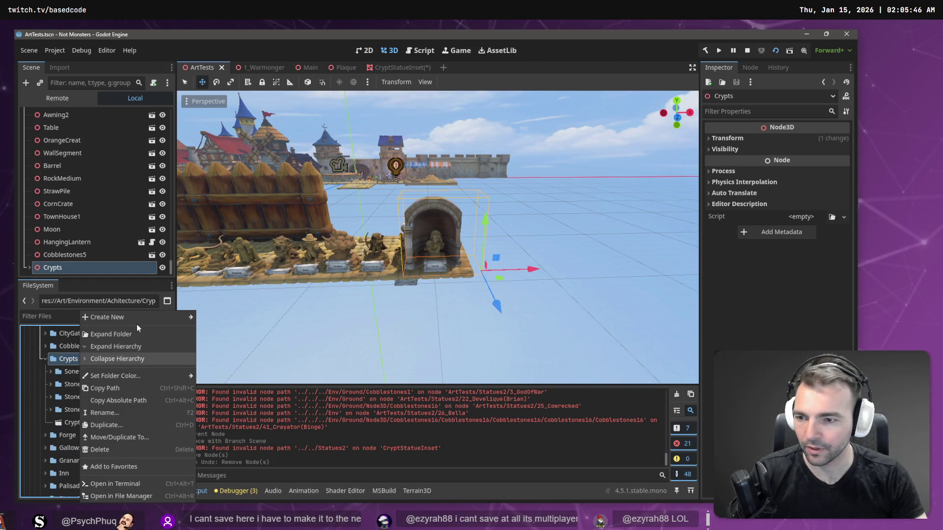
Create a new 3D scene named Grypts in the Crypts folder via Create New > Scene
{"action": "mouse_move", "coordinate": [138, 317]}
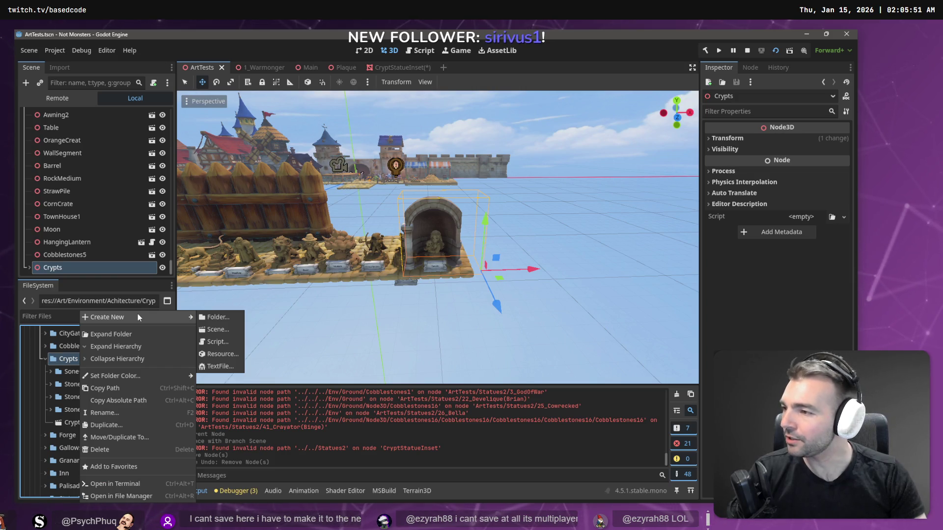
{"action": "left_click", "coordinate": [208, 332]}
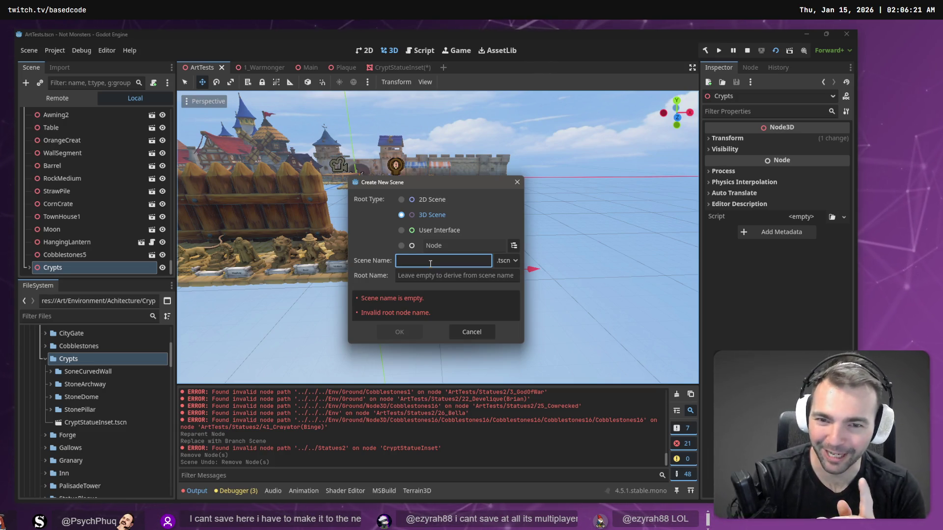
{"action": "type", "text": "Gr"}
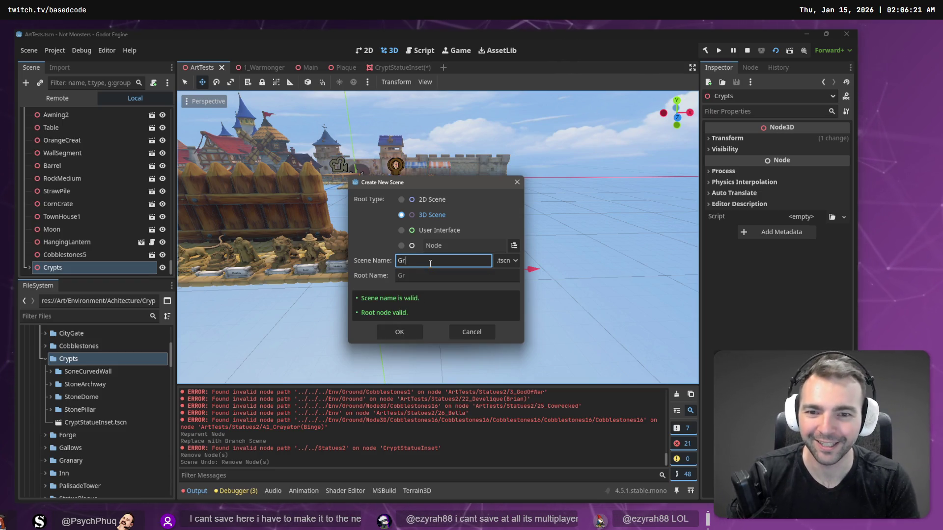
{"action": "type", "text": "ypts"}
{"action": "key", "text": "Return"}
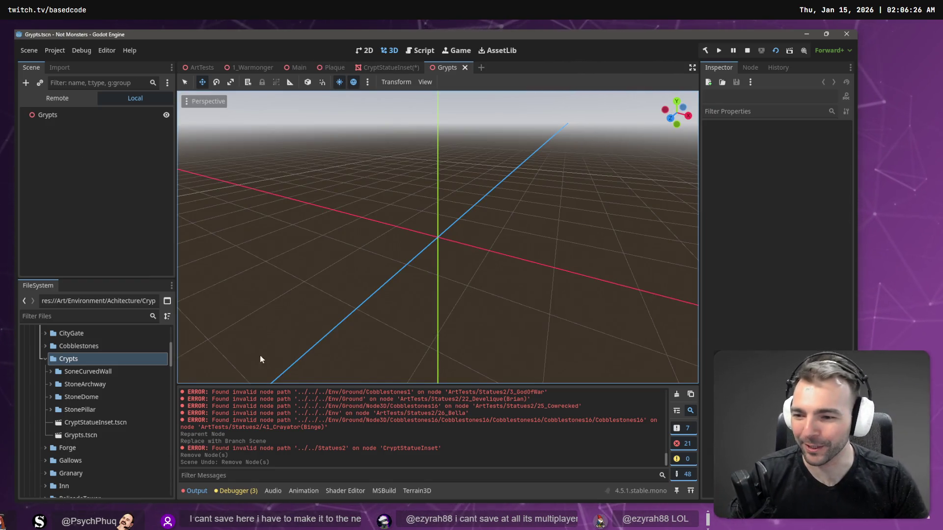
Drop CryptStatueInset.tscn into Grypts, frame it, and save the CryptStatueInset scene
{"action": "mouse_move", "coordinate": [95, 423]}
{"action": "left_mouse_down"}
{"action": "mouse_move", "coordinate": [79, 246]}
{"action": "mouse_move", "coordinate": [49, 116]}
{"action": "mouse_move", "coordinate": [58, 123]}
{"action": "left_mouse_up"}
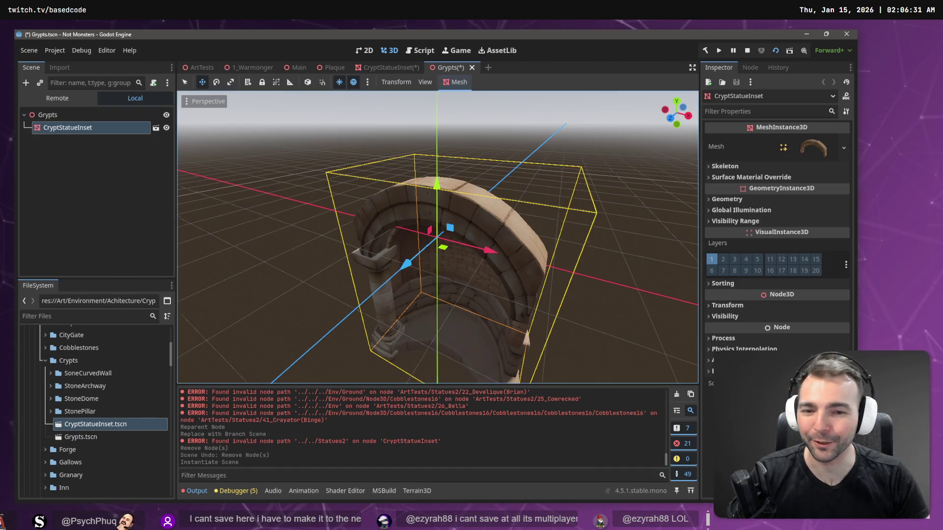
{"action": "key", "text": "f"}
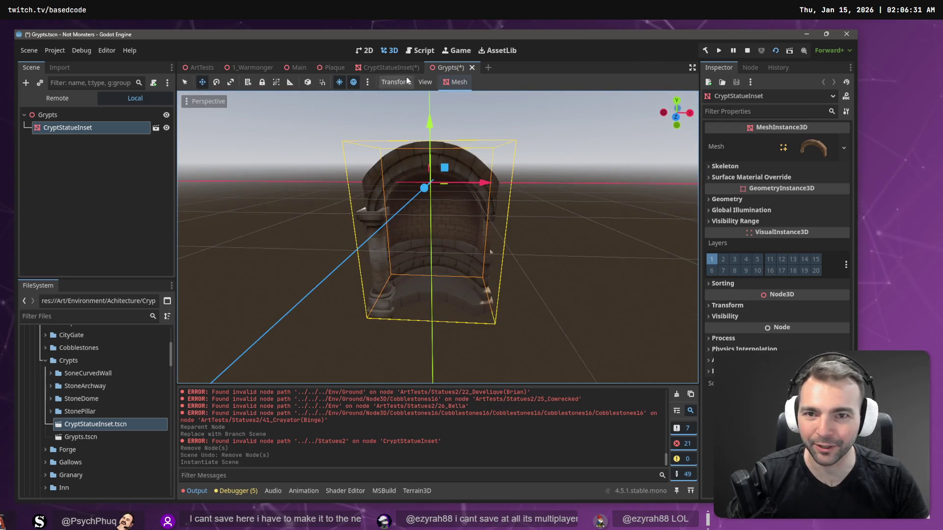
{"action": "left_click", "coordinate": [401, 67]}
{"action": "key", "text": "ctrl+s"}
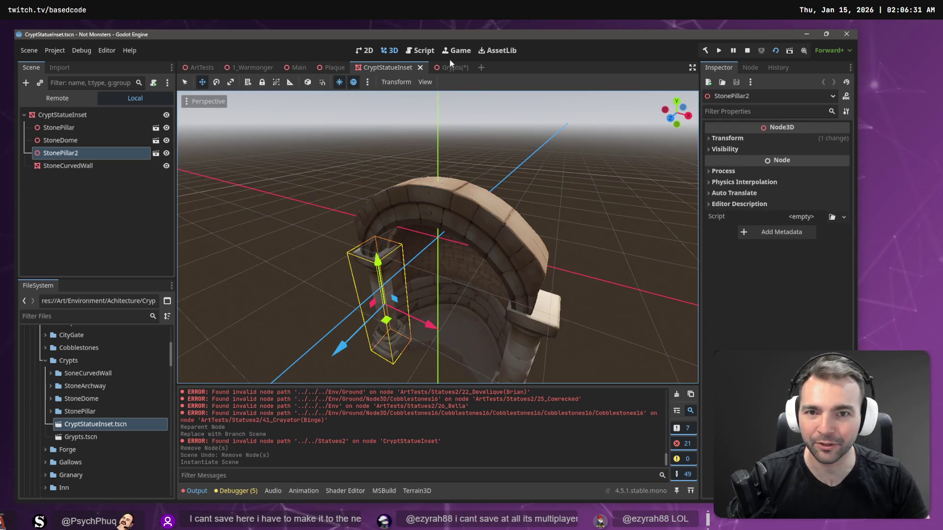
{"action": "left_click", "coordinate": [455, 67]}
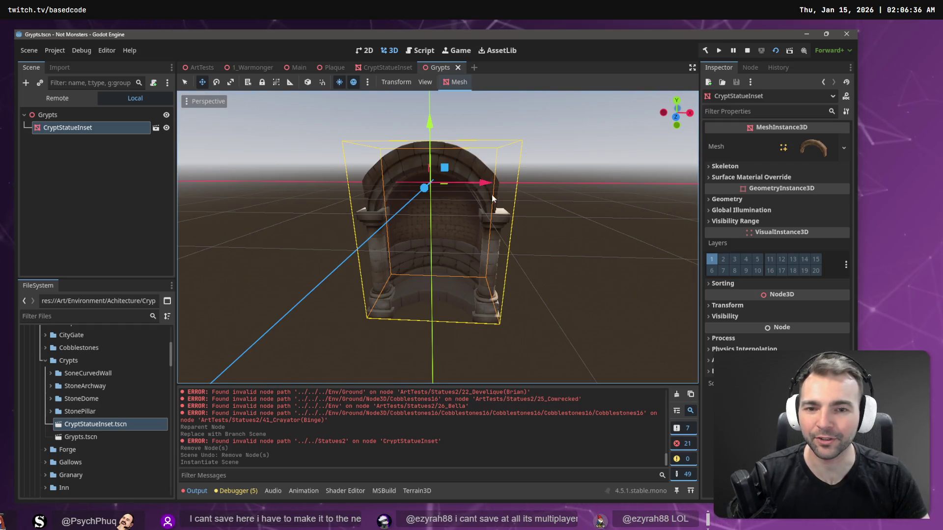
Paste a second arch, CryptStatueInset2, directly under the Grypts root after undoing a nested paste
{"action": "scroll", "coordinate": [437, 236], "scroll_direction": "down", "scroll_amount": 5}
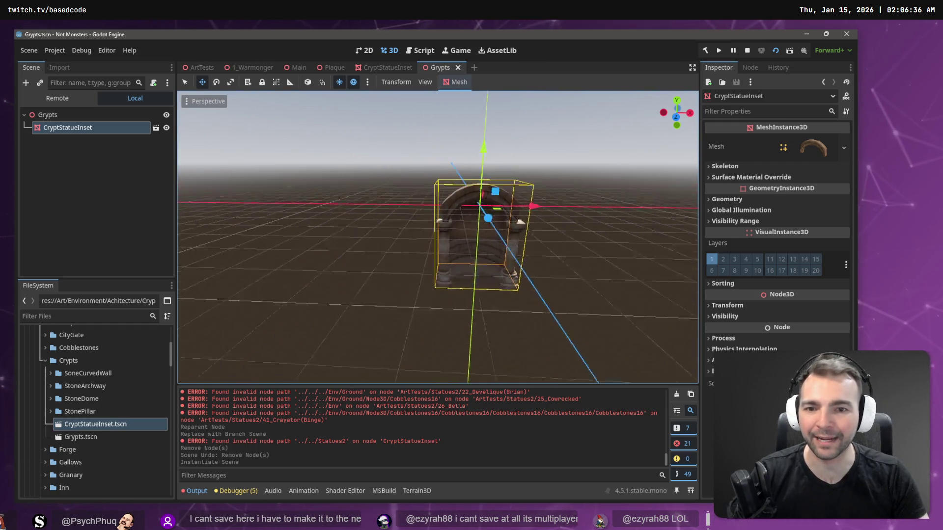
{"action": "scroll", "coordinate": [437, 236], "scroll_direction": "up", "scroll_amount": 6}
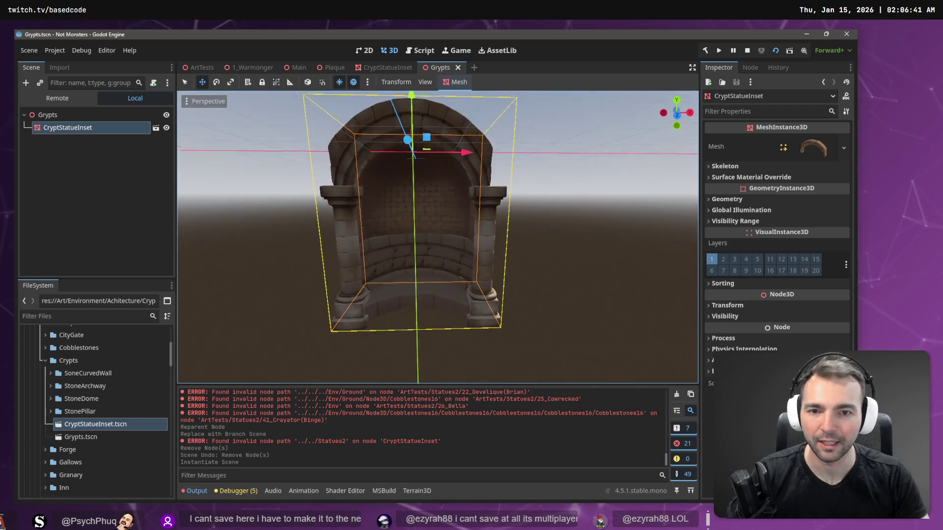
{"action": "scroll", "coordinate": [405, 199], "scroll_direction": "down", "scroll_amount": 3}
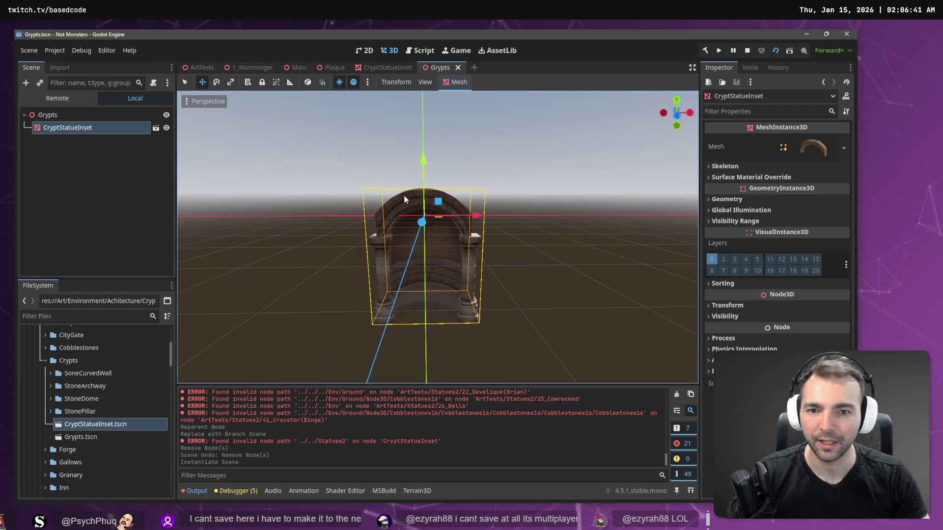
{"action": "left_click", "coordinate": [77, 116]}
{"action": "left_click", "coordinate": [87, 130]}
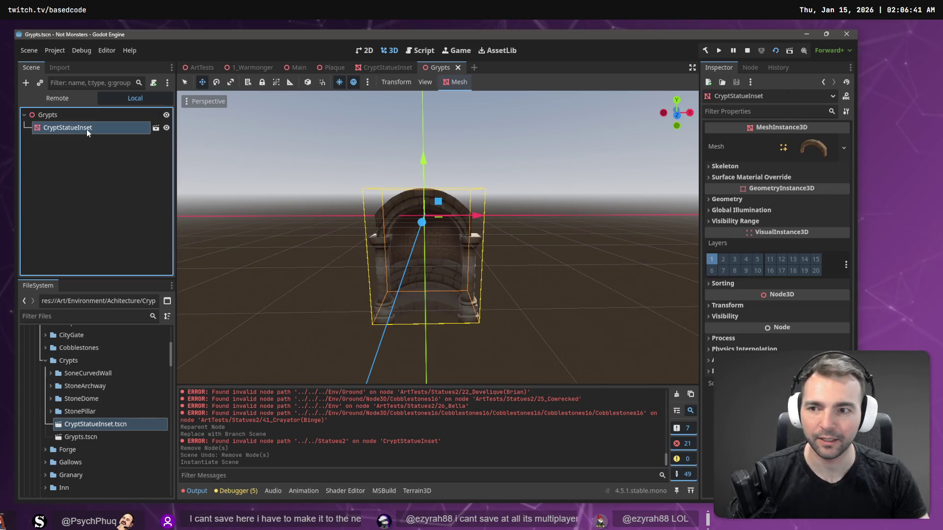
{"action": "key", "text": "ctrl+v"}
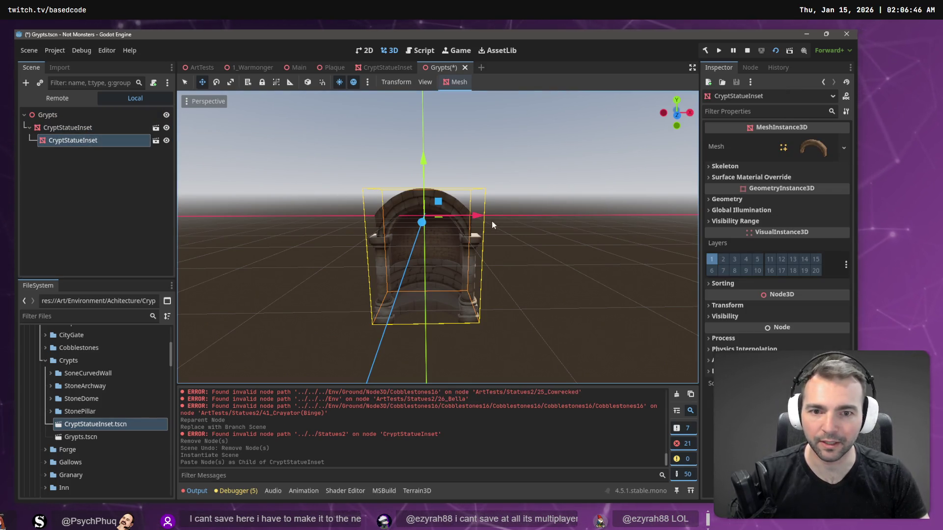
{"action": "key", "text": "ctrl+z"}
{"action": "left_click", "coordinate": [69, 115]}
{"action": "key", "text": "ctrl+v"}
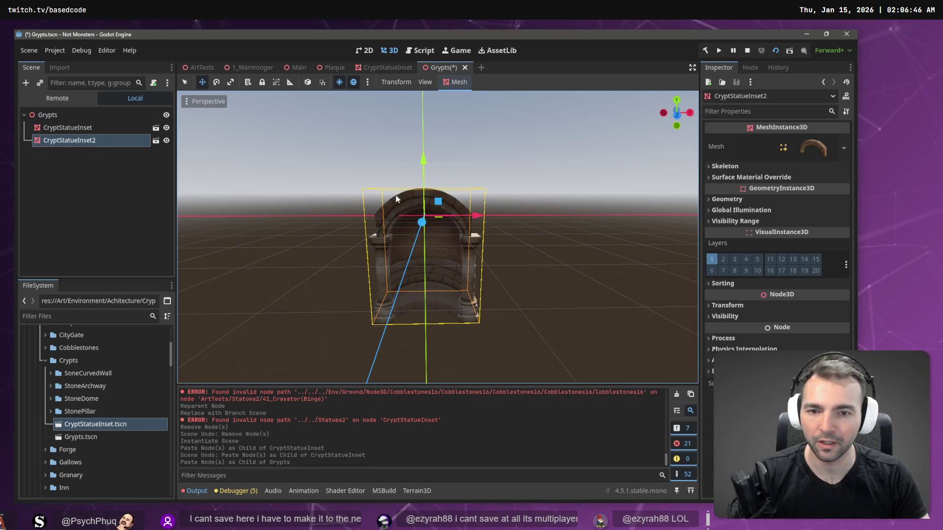
Slide the second arch right beside the first, nest it under it, and paste a third arch
{"action": "left_click_drag", "start_coordinate": [481, 220], "coordinate": [569, 219]}
{"action": "left_click_drag", "start_coordinate": [69, 141], "coordinate": [63, 129]}
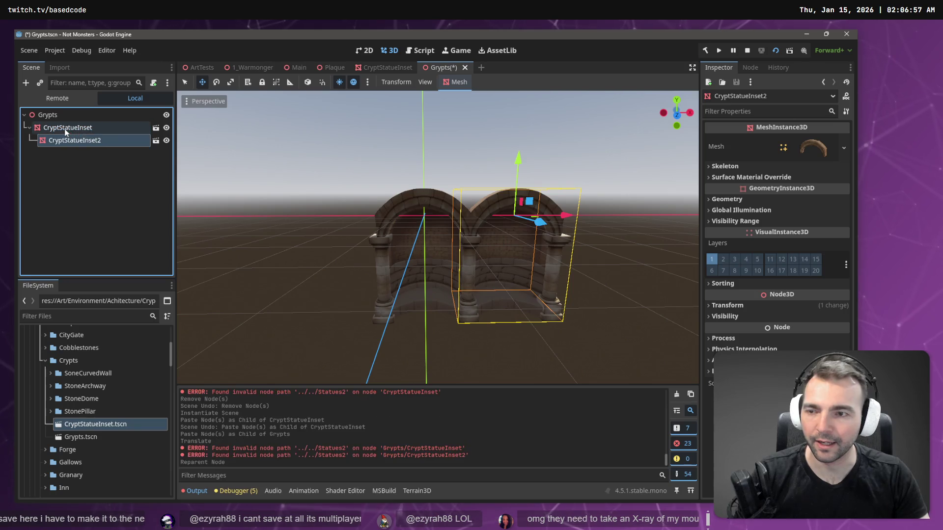
{"action": "scroll", "coordinate": [333, 182], "scroll_direction": "down", "scroll_amount": 3}
{"action": "scroll", "coordinate": [316, 181], "scroll_direction": "down", "scroll_amount": 5}
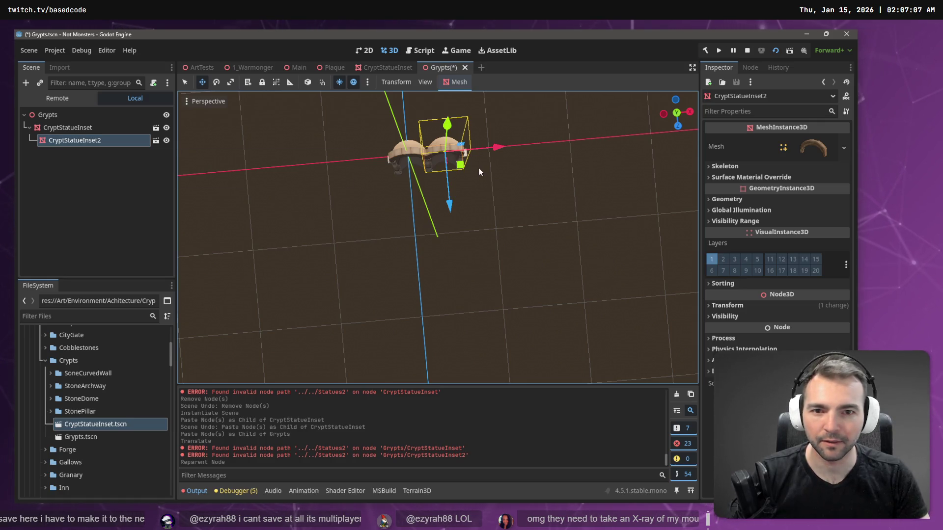
{"action": "left_click", "coordinate": [105, 129]}
{"action": "left_click", "coordinate": [103, 139]}
{"action": "key", "text": "ctrl+v"}
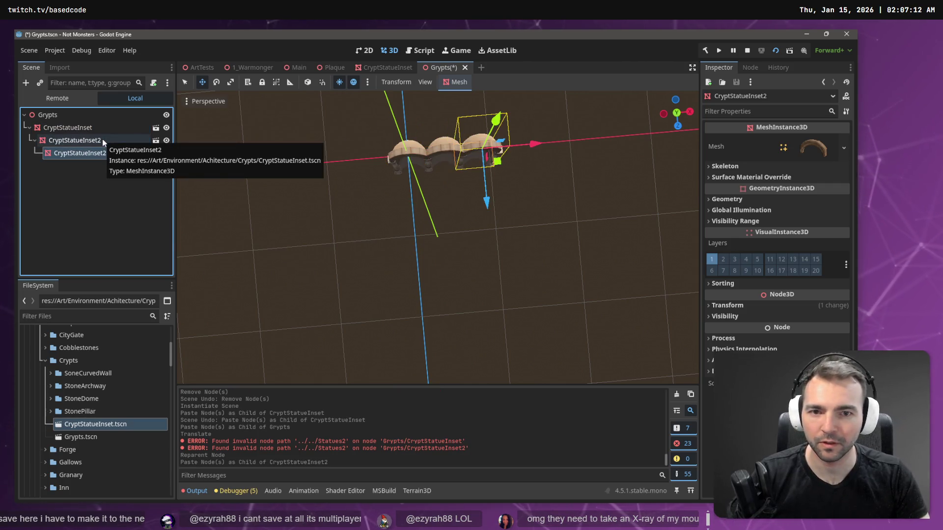
Paste a copy of the three-arch group under Grypts and slide it along X to close the gap
{"action": "left_click", "coordinate": [66, 129]}
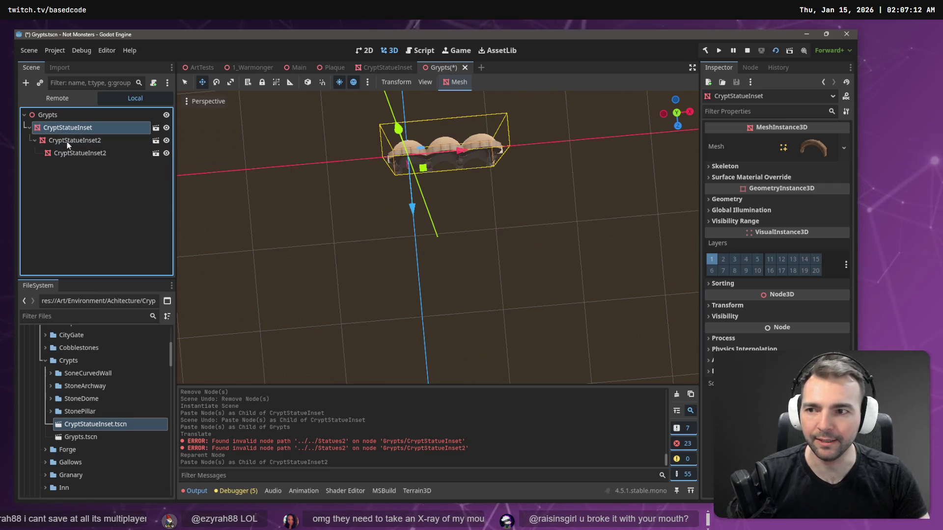
{"action": "left_click", "coordinate": [61, 114]}
{"action": "key", "text": "ctrl+v"}
{"action": "left_click_drag", "start_coordinate": [460, 152], "coordinate": [574, 152]}
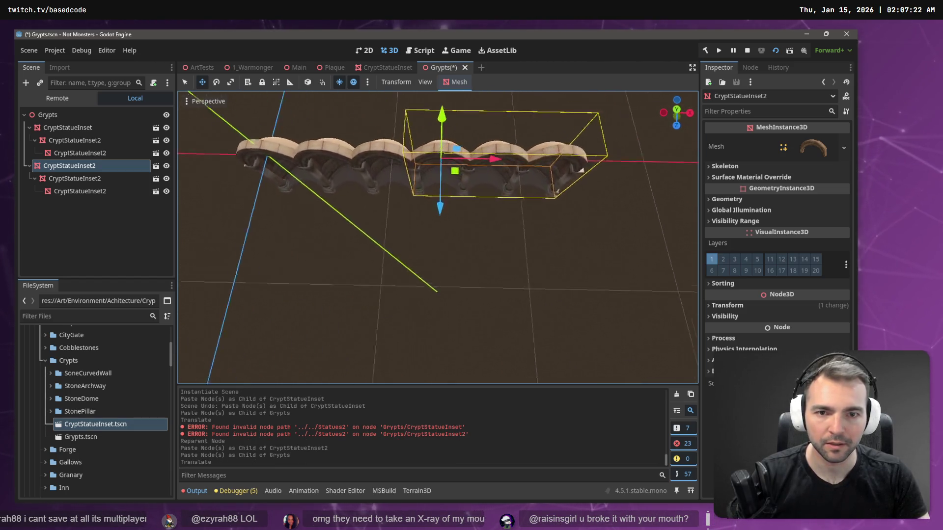
{"action": "scroll", "coordinate": [558, 162], "scroll_direction": "up", "scroll_amount": 5}
{"action": "left_click_drag", "start_coordinate": [594, 173], "coordinate": [580, 172]}
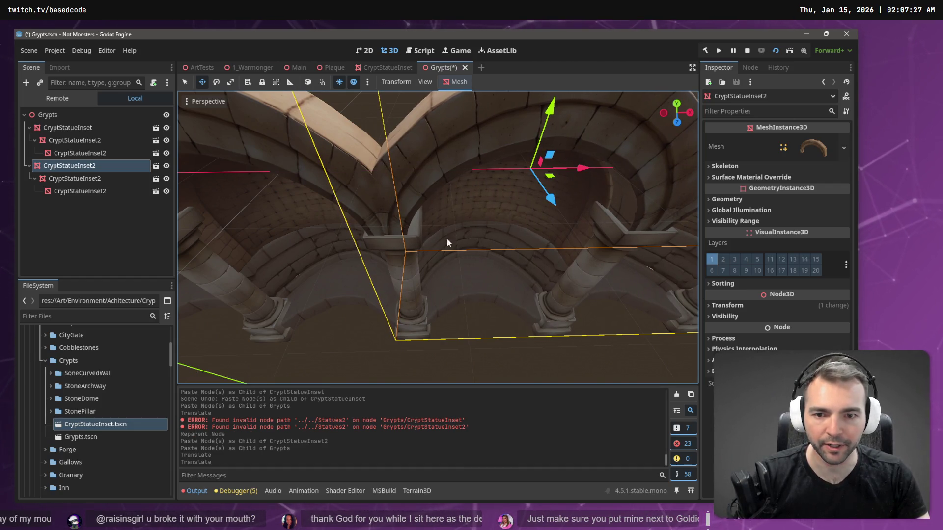
{"action": "scroll", "coordinate": [448, 242], "scroll_direction": "down", "scroll_amount": 6}
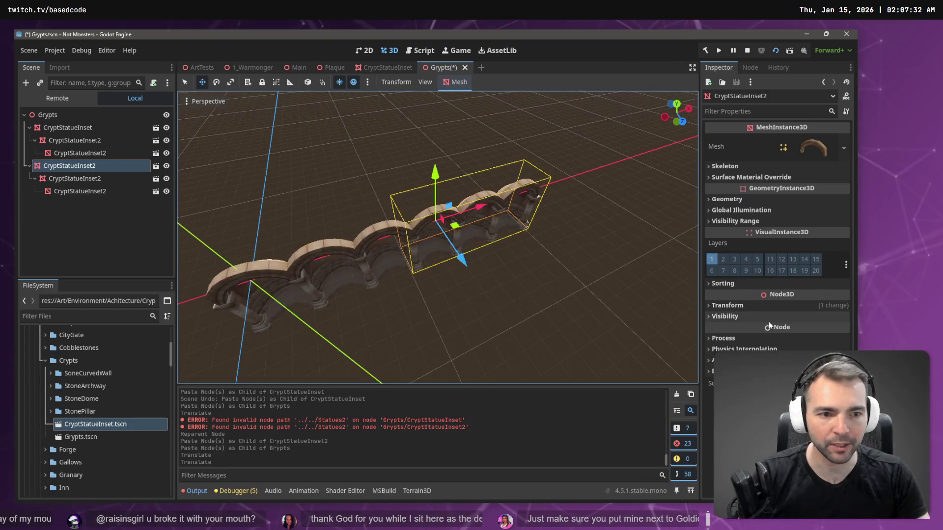
{"action": "left_click", "coordinate": [751, 305]}
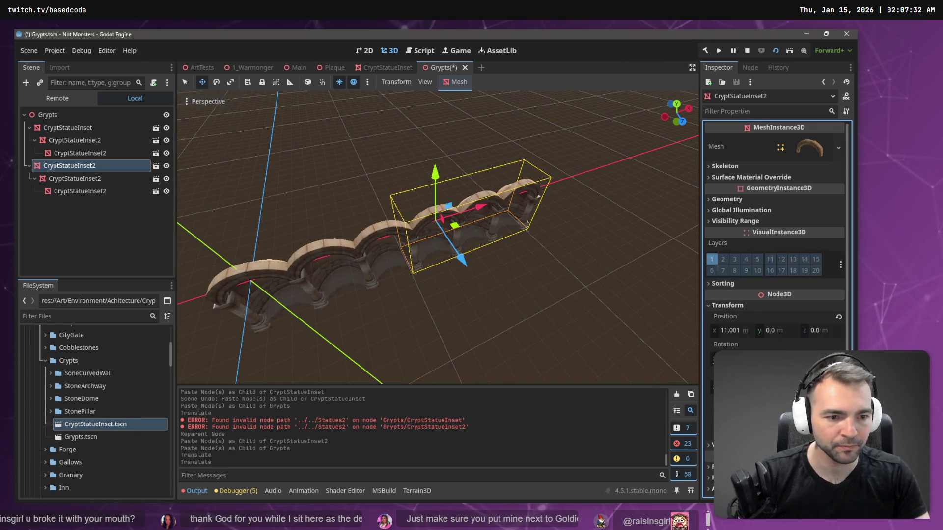
{"action": "key", "text": "Return"}
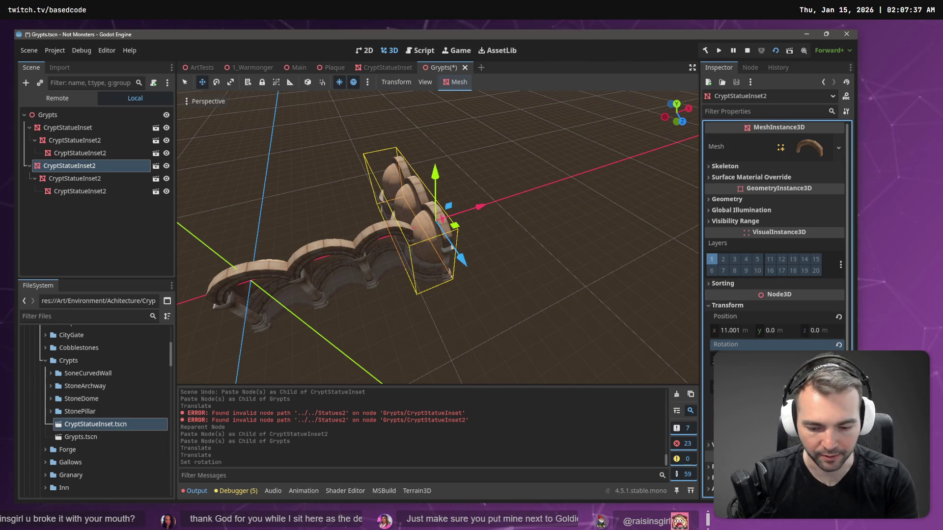
{"action": "key", "text": "Return"}
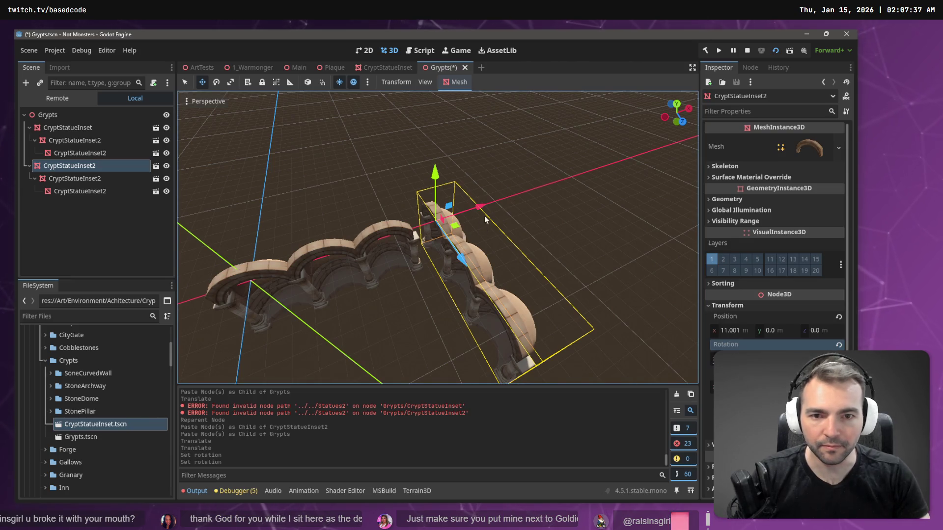
{"action": "left_click_drag", "start_coordinate": [480, 208], "coordinate": [462, 222]}
{"action": "left_click_drag", "start_coordinate": [439, 260], "coordinate": [455, 288]}
{"action": "key", "text": "f"}
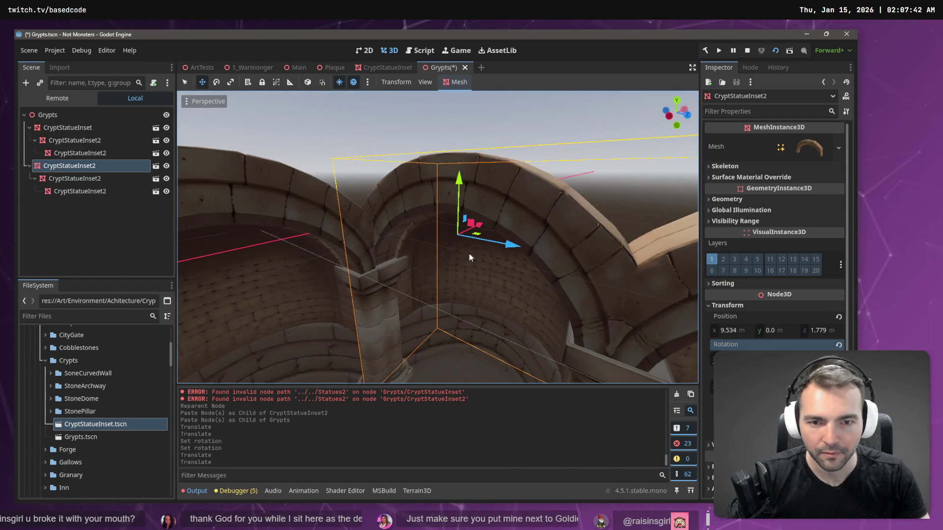
{"action": "mouse_move", "coordinate": [480, 226]}
{"action": "left_mouse_down"}
{"action": "mouse_move", "coordinate": [470, 232]}
{"action": "mouse_move", "coordinate": [487, 255]}
{"action": "mouse_move", "coordinate": [467, 234]}
{"action": "mouse_move", "coordinate": [491, 255]}
{"action": "left_mouse_up"}
{"action": "scroll", "coordinate": [437, 236], "scroll_direction": "down", "scroll_amount": 10}
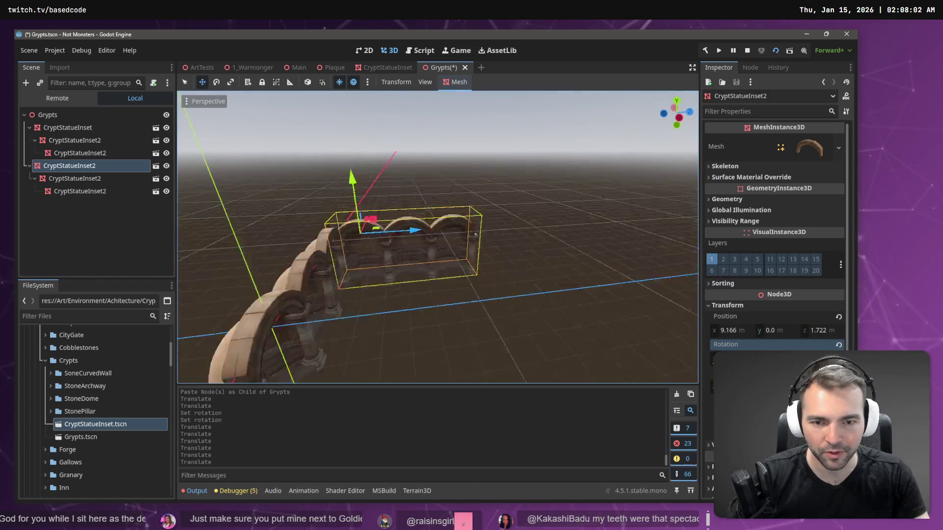
{"action": "mouse_move", "coordinate": [437, 236]}
{"action": "left_mouse_down"}
{"action": "mouse_move", "coordinate": [383, 230]}
{"action": "mouse_move", "coordinate": [197, 277]}
{"action": "left_mouse_up"}
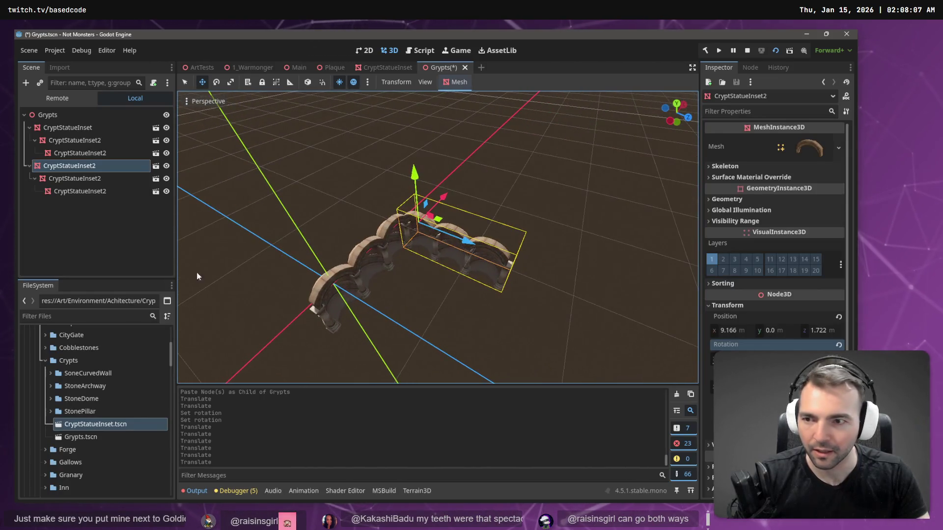
{"action": "left_click", "coordinate": [95, 154]}
{"action": "left_click", "coordinate": [99, 166]}
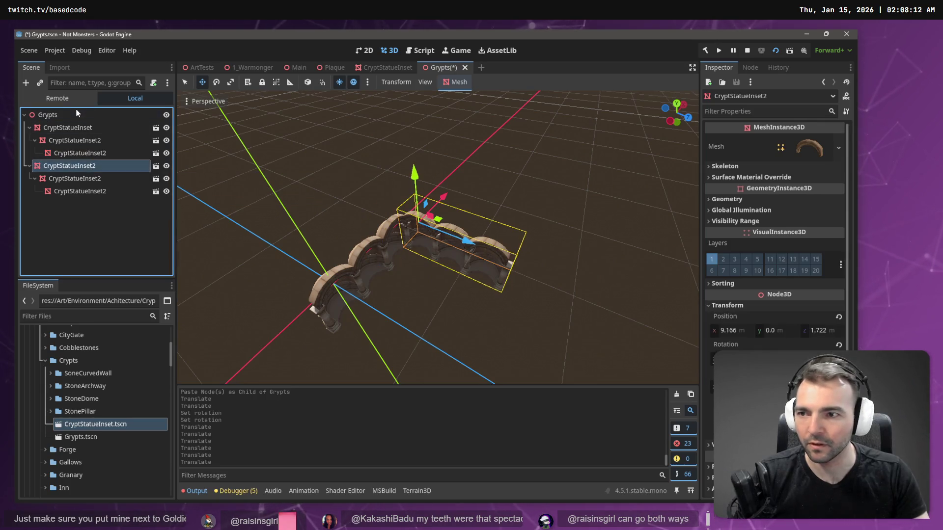
Paste the arch row under Grypts as CryptStatueInset3 and slide it about 10 units along Z
{"action": "left_click", "coordinate": [77, 115]}
{"action": "key", "text": "ctrl+v"}
{"action": "left_click_drag", "start_coordinate": [466, 241], "coordinate": [596, 303]}
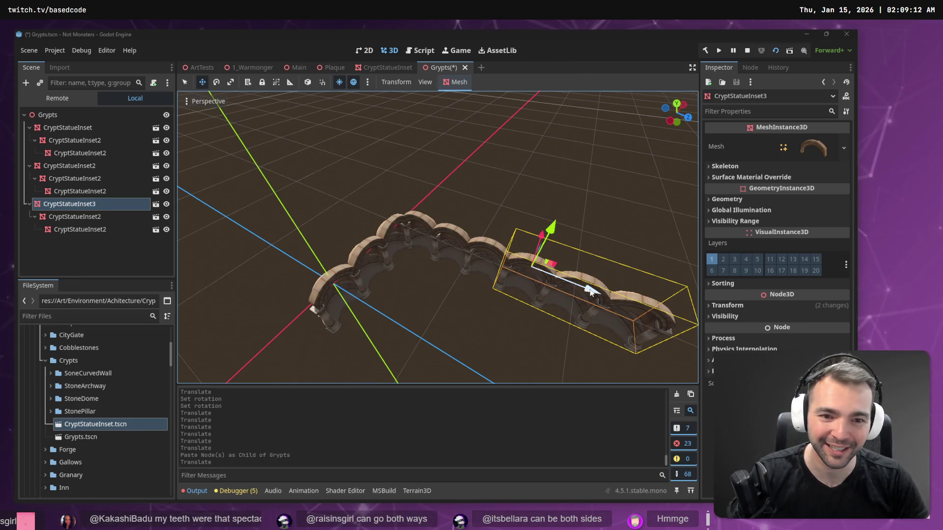
Rotate CryptStatueInset3 by -90° and shift it about 2.26 units along Z into a corner
{"action": "left_click", "coordinate": [99, 191]}
{"action": "left_click", "coordinate": [113, 205]}
{"action": "key", "text": "e"}
{"action": "left_click_drag", "start_coordinate": [564, 304], "coordinate": [468, 308]}
{"action": "key", "text": "f"}
{"action": "key", "text": "q"}
{"action": "left_click_drag", "start_coordinate": [384, 236], "coordinate": [432, 251]}
{"action": "mouse_move", "coordinate": [493, 236]}
{"action": "left_mouse_down"}
{"action": "mouse_move", "coordinate": [477, 265]}
{"action": "mouse_move", "coordinate": [480, 256]}
{"action": "left_mouse_up"}
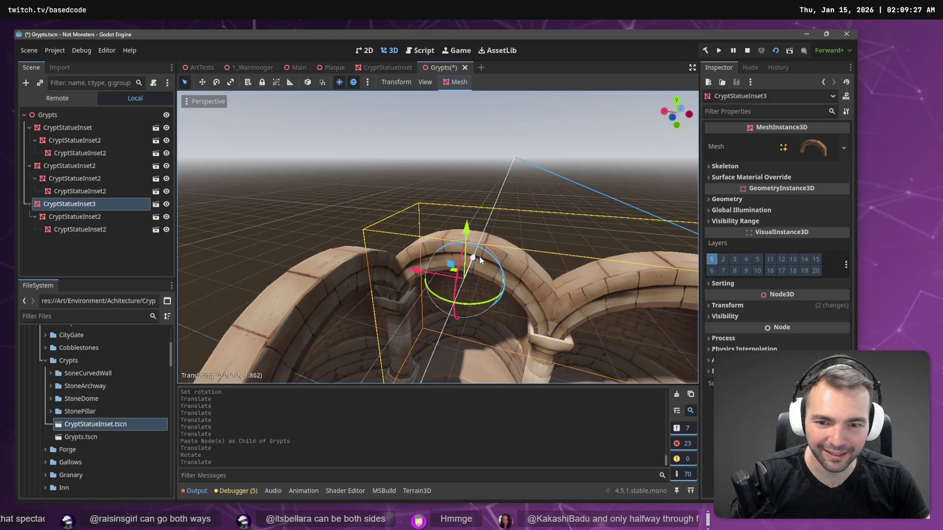
{"action": "left_click_drag", "start_coordinate": [414, 270], "coordinate": [416, 274]}
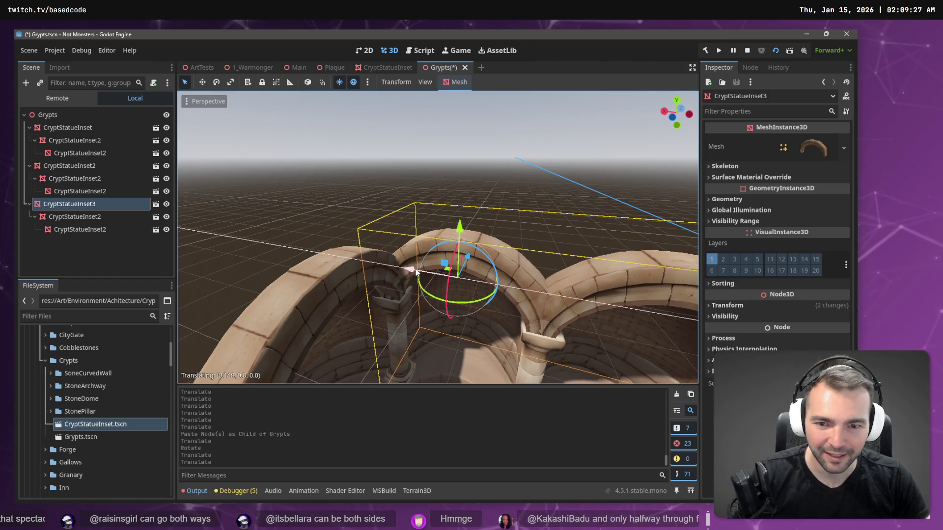
Paste three more chained arch copies under the last arch in the CryptStatueInset3 chain
{"action": "scroll", "coordinate": [416, 273], "scroll_direction": "down", "scroll_amount": 6}
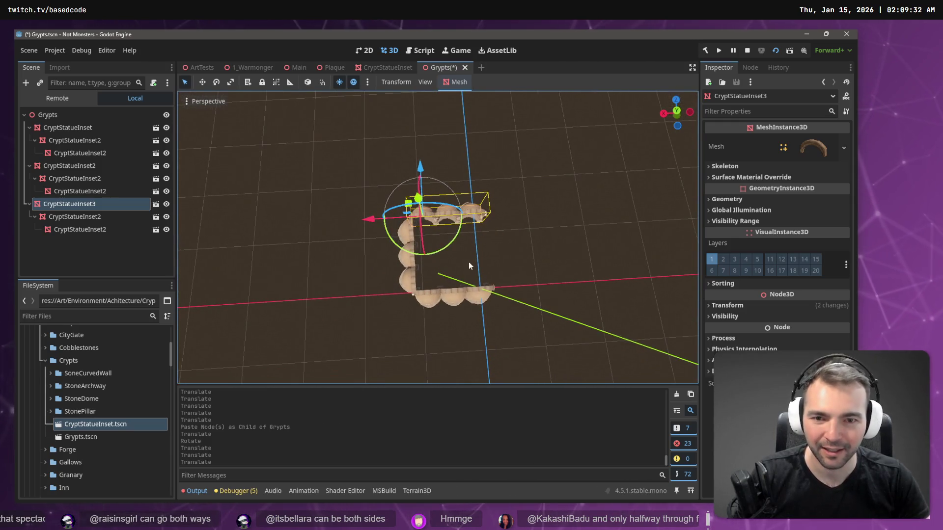
{"action": "left_click", "coordinate": [99, 227]}
{"action": "key", "text": "ctrl+v"}
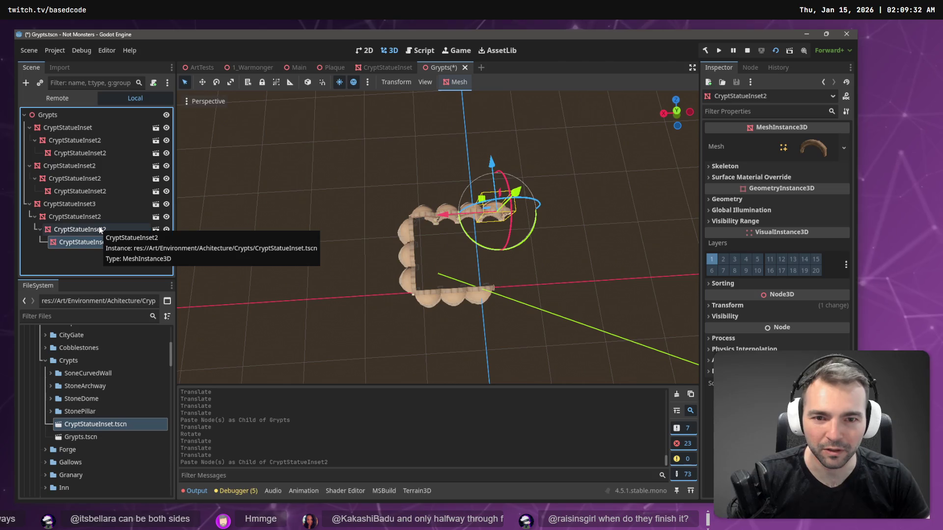
{"action": "key", "text": "ctrl+v"}
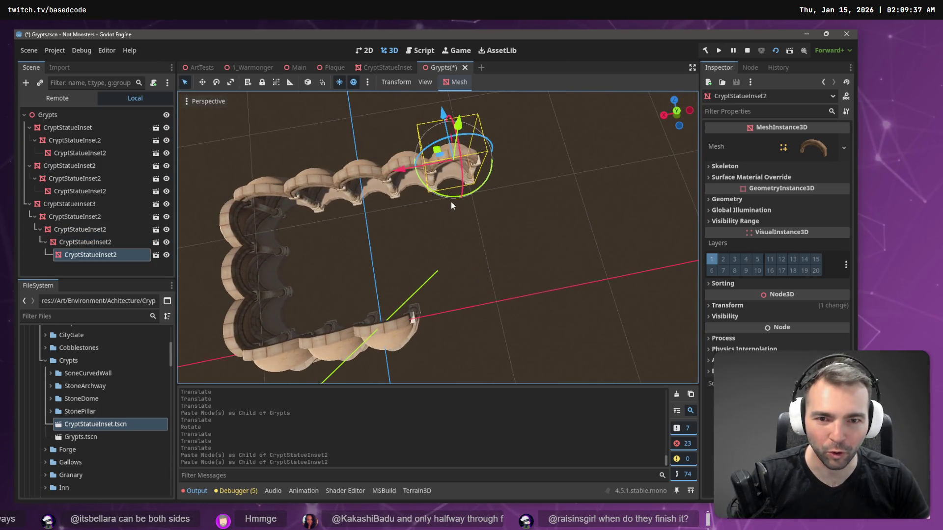
{"action": "key", "text": "ctrl+v"}
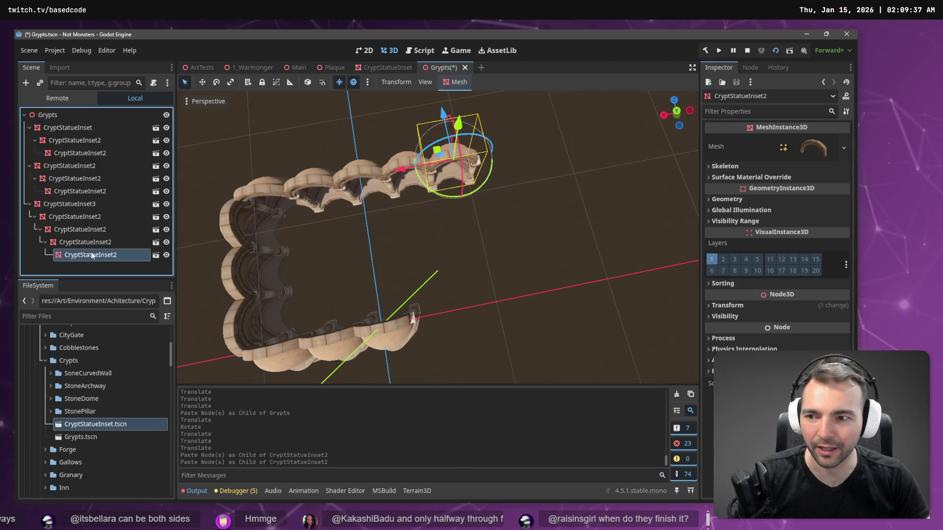
{"action": "scroll", "coordinate": [337, 250], "scroll_direction": "down", "scroll_amount": 5}
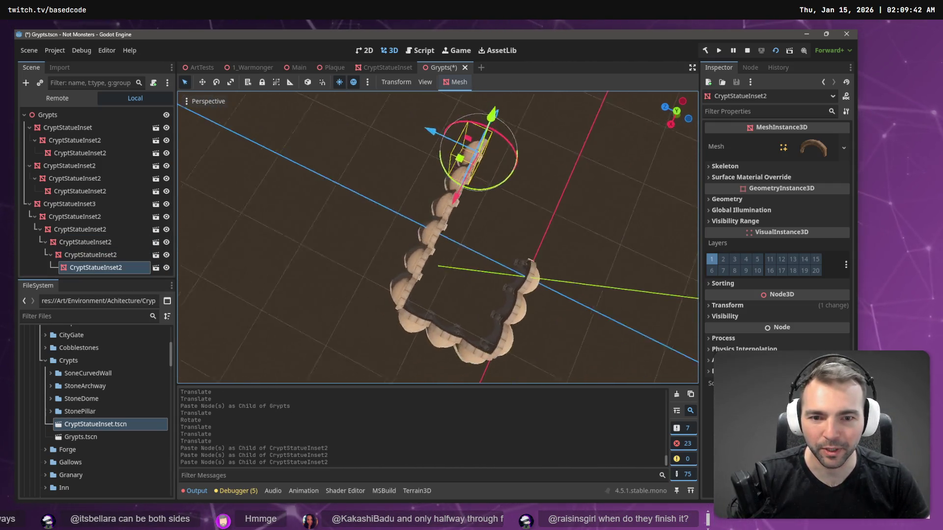
{"action": "scroll", "coordinate": [438, 236], "scroll_direction": "up", "scroll_amount": 5}
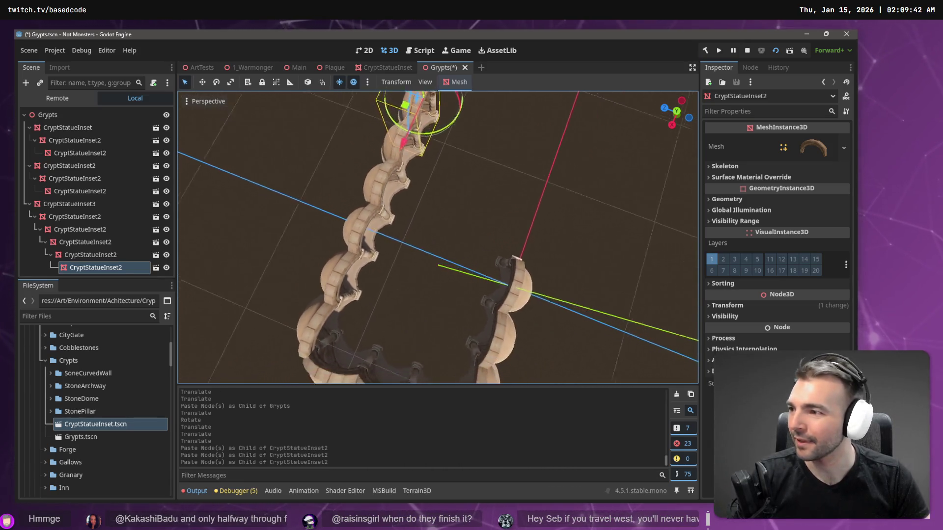
{"action": "scroll", "coordinate": [437, 235], "scroll_direction": "down", "scroll_amount": 2}
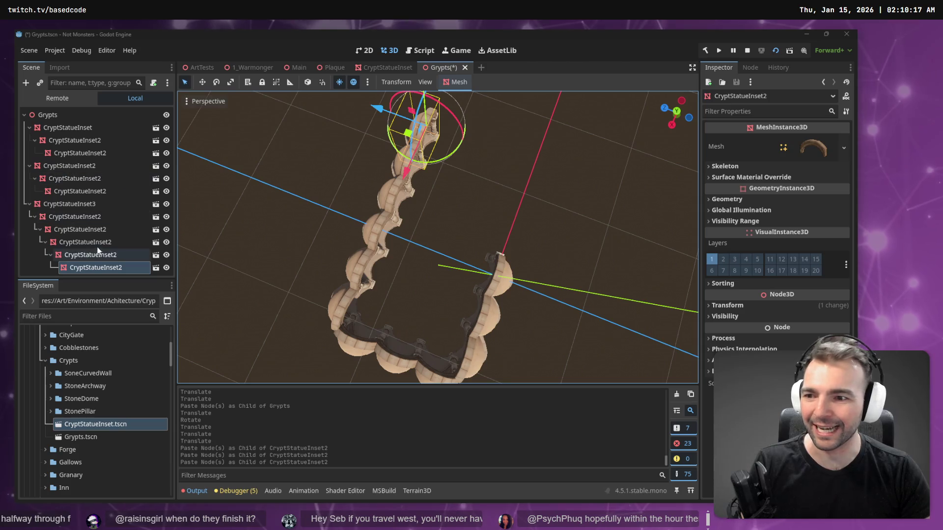
{"action": "left_click", "coordinate": [96, 207]}
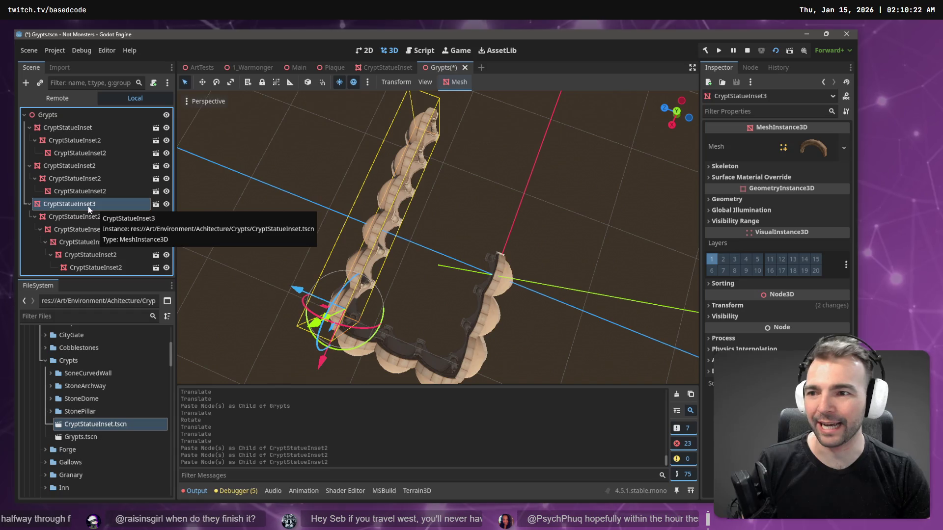
Paste a fourth arch row, CryptStatueInset4, under Grypts and move it about 23 units along X
{"action": "left_click", "coordinate": [29, 205]}
{"action": "left_click", "coordinate": [61, 114]}
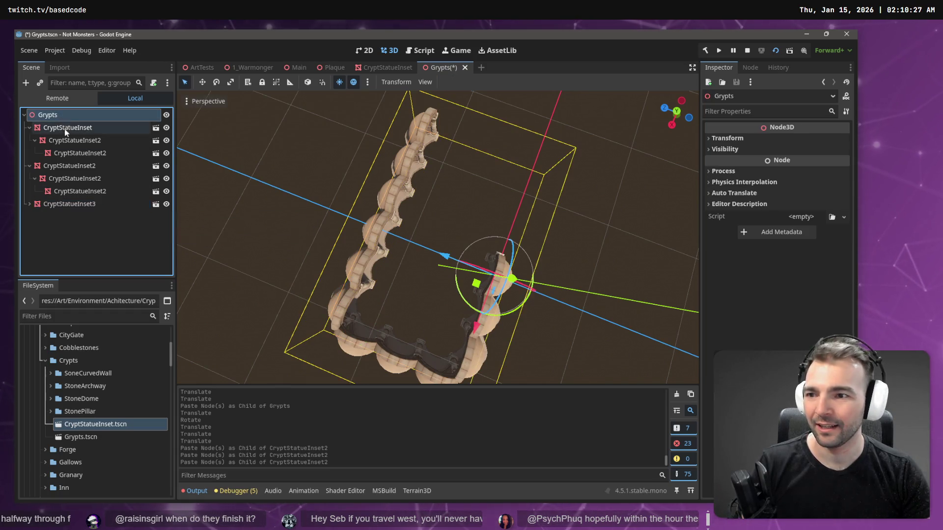
{"action": "key", "text": "ctrl+v"}
{"action": "mouse_move", "coordinate": [326, 362]}
{"action": "left_mouse_down"}
{"action": "mouse_move", "coordinate": [376, 314]}
{"action": "mouse_move", "coordinate": [445, 141]}
{"action": "left_mouse_up"}
{"action": "key", "text": "w"}
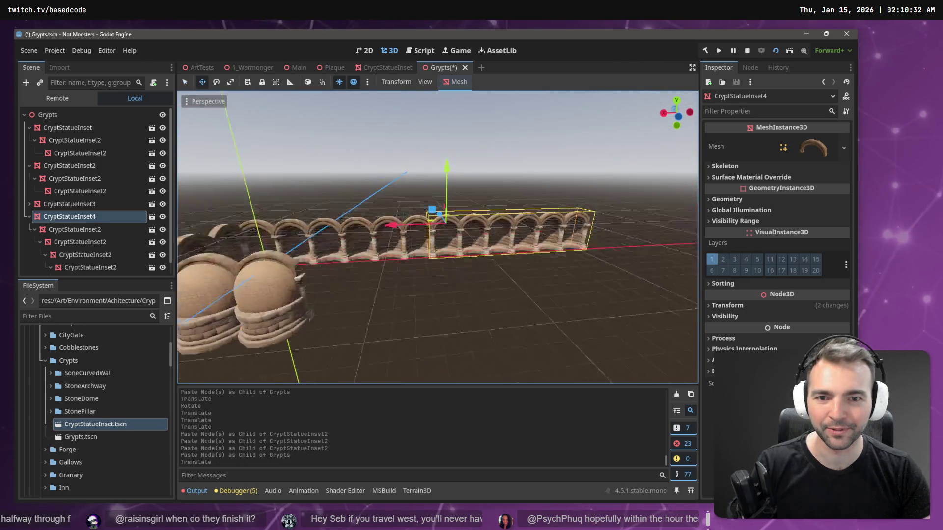
Rotate CryptStatueInset4 by -90°, then shift it about 2 units along Z and slightly along X
{"action": "key", "text": "e"}
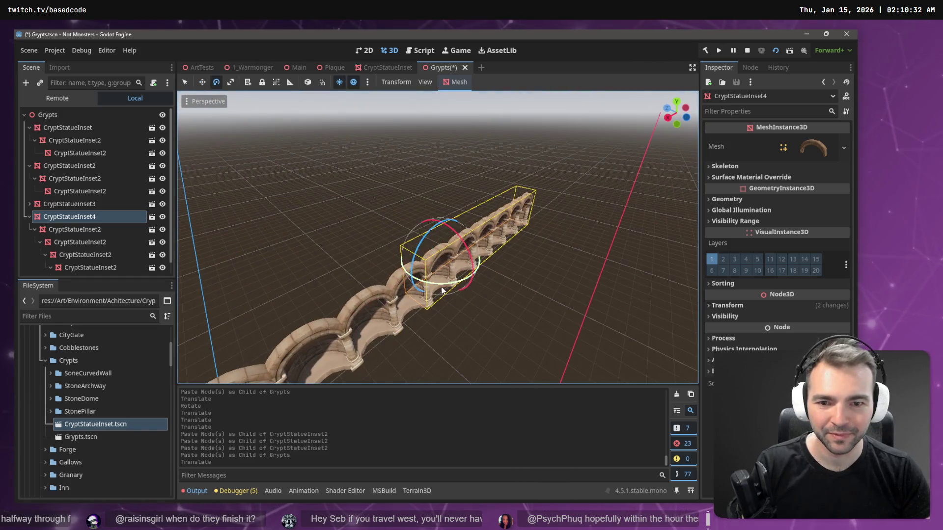
{"action": "left_click_drag", "start_coordinate": [448, 287], "coordinate": [305, 289]}
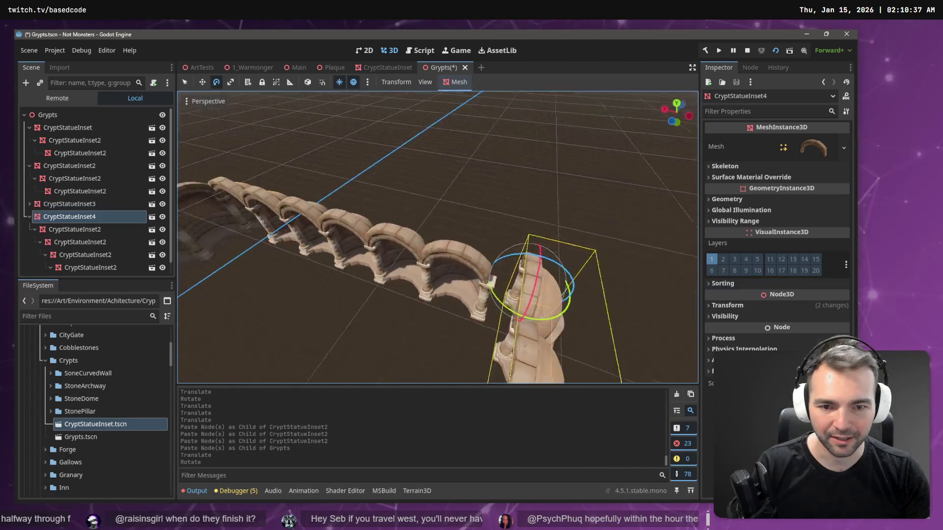
{"action": "left_click_drag", "start_coordinate": [550, 280], "coordinate": [551, 280]}
{"action": "key", "text": "w"}
{"action": "left_click_drag", "start_coordinate": [332, 238], "coordinate": [402, 260]}
{"action": "left_click_drag", "start_coordinate": [455, 272], "coordinate": [456, 300]}
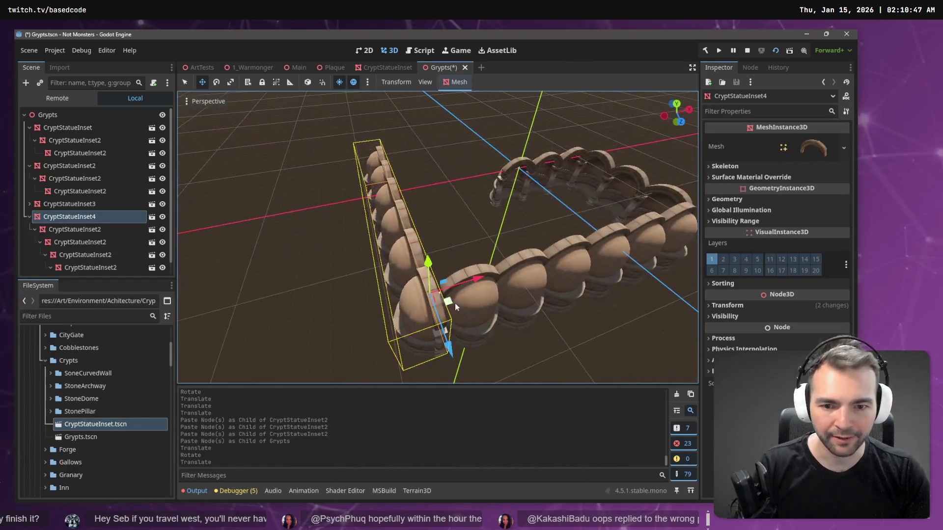
{"action": "mouse_move", "coordinate": [449, 355]}
{"action": "left_mouse_down"}
{"action": "mouse_move", "coordinate": [436, 315]}
{"action": "mouse_move", "coordinate": [446, 319]}
{"action": "left_mouse_up"}
{"action": "left_click_drag", "start_coordinate": [468, 257], "coordinate": [478, 253]}
{"action": "left_click_drag", "start_coordinate": [480, 253], "coordinate": [481, 253]}
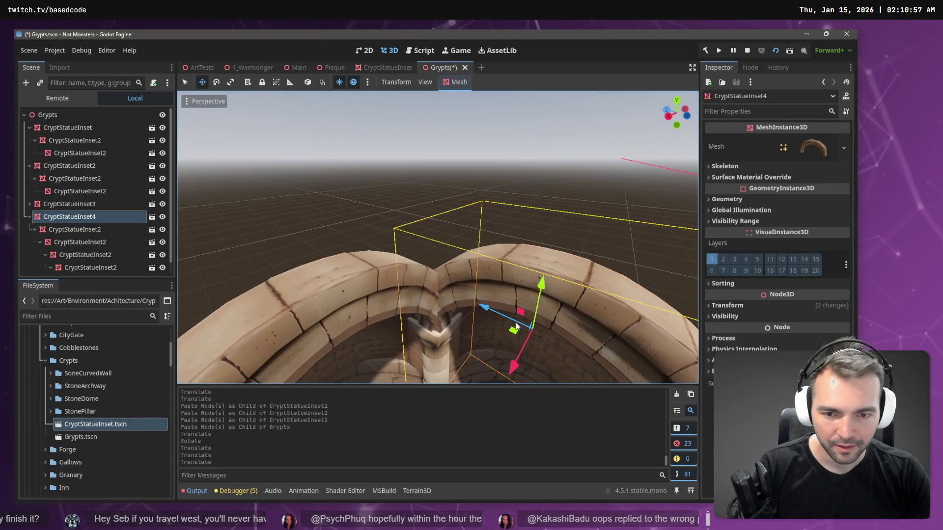
Nudge CryptStatueInset4 in small Z and X steps until its end arch butts against the neighbouring row
{"action": "left_click_drag", "start_coordinate": [480, 318], "coordinate": [484, 308]}
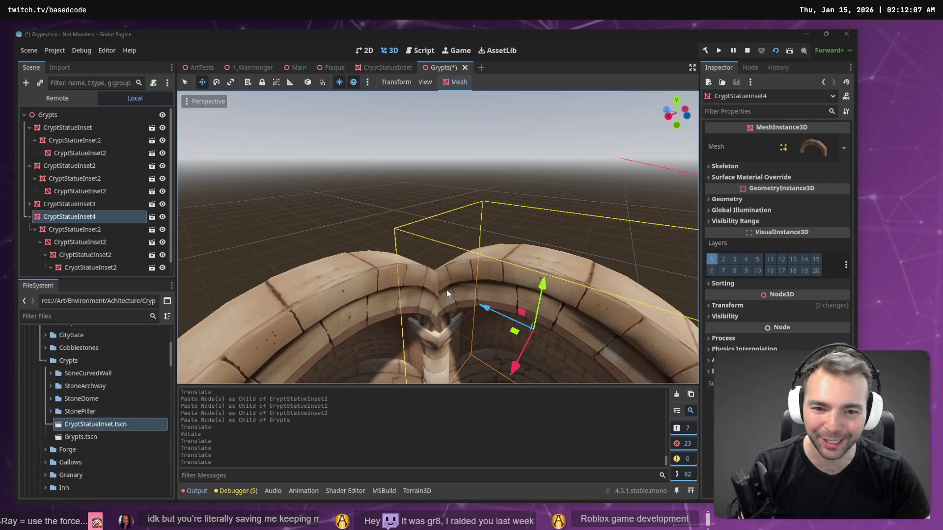
{"action": "left_click_drag", "start_coordinate": [485, 307], "coordinate": [488, 302]}
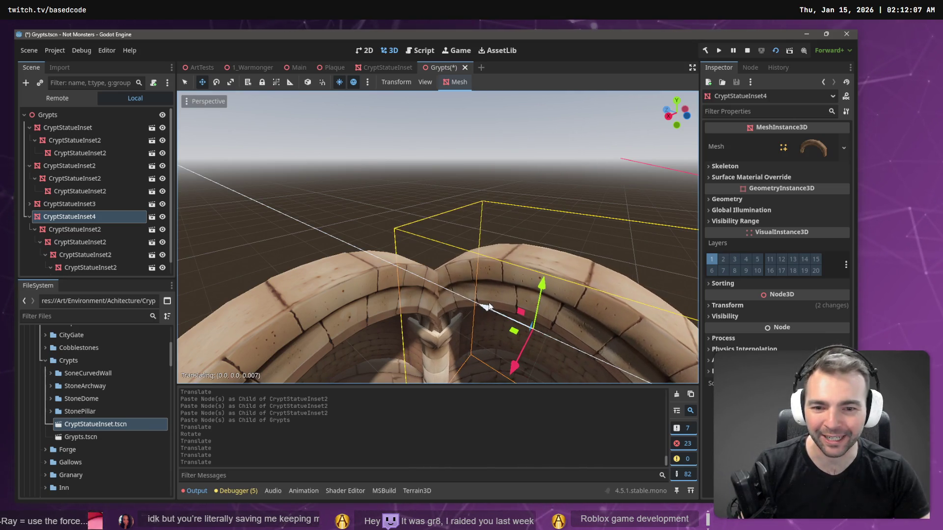
{"action": "left_click_drag", "start_coordinate": [507, 368], "coordinate": [512, 367]}
{"action": "left_click_drag", "start_coordinate": [486, 305], "coordinate": [486, 306]}
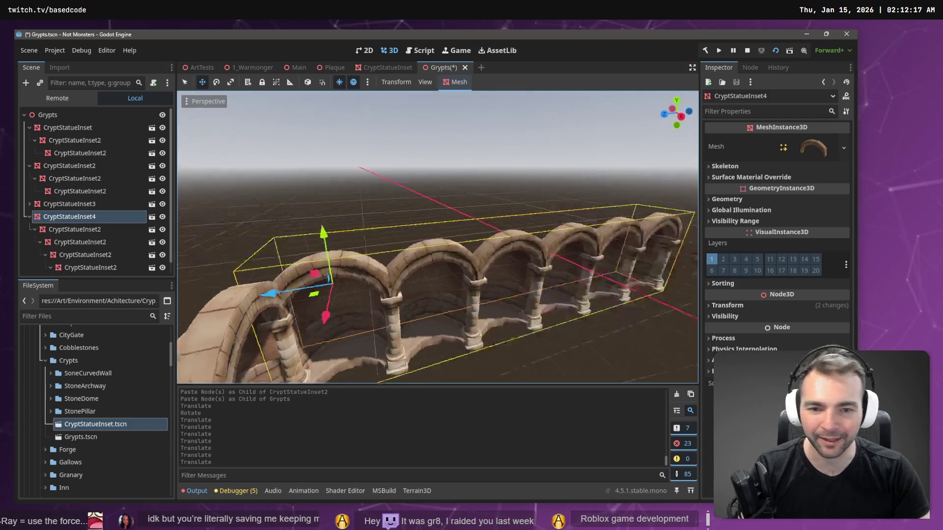
{"action": "scroll", "coordinate": [437, 236], "scroll_direction": "down", "scroll_amount": 3}
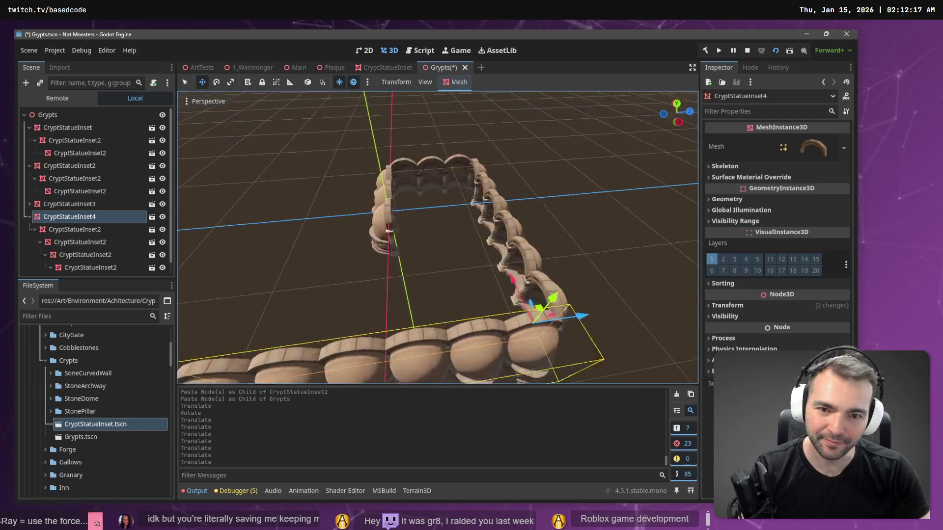
{"action": "key", "text": "w"}
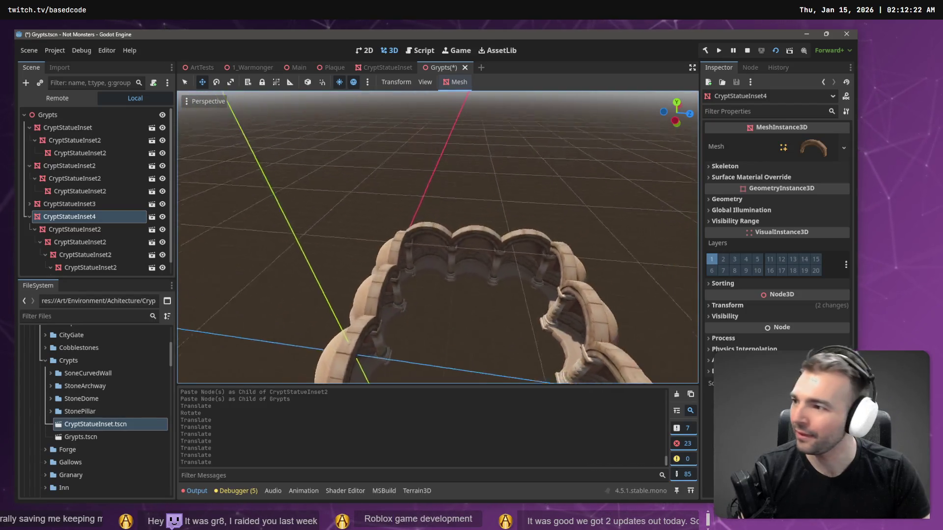
{"action": "key", "text": "s"}
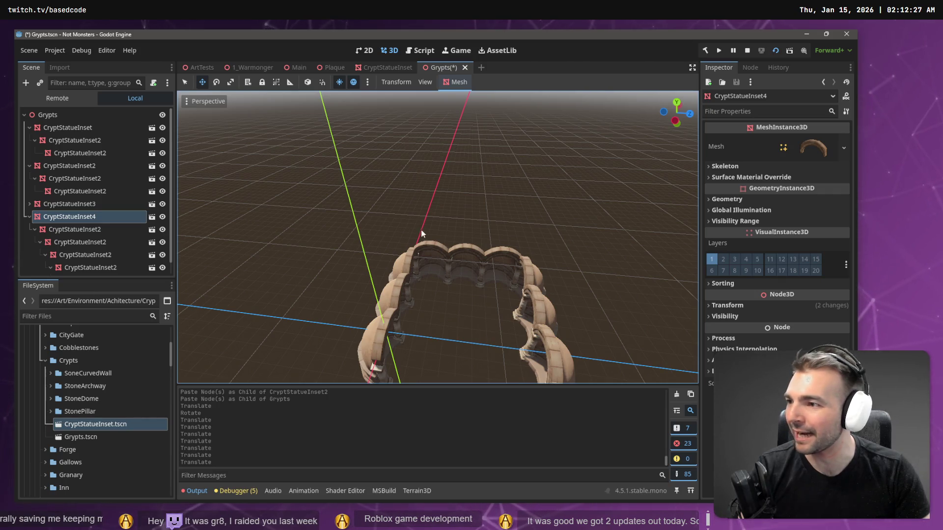
{"action": "left_click", "coordinate": [413, 204]}
{"action": "key", "text": "w"}
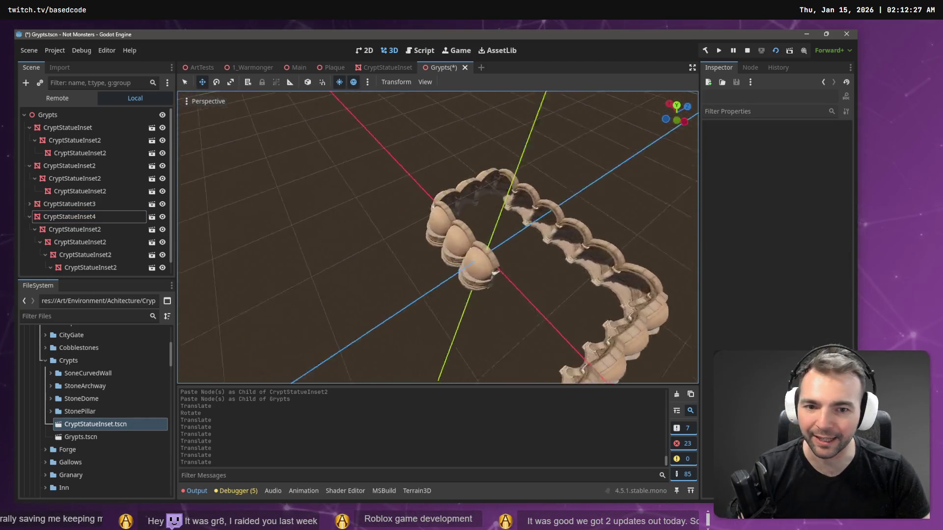
{"action": "key", "text": "s"}
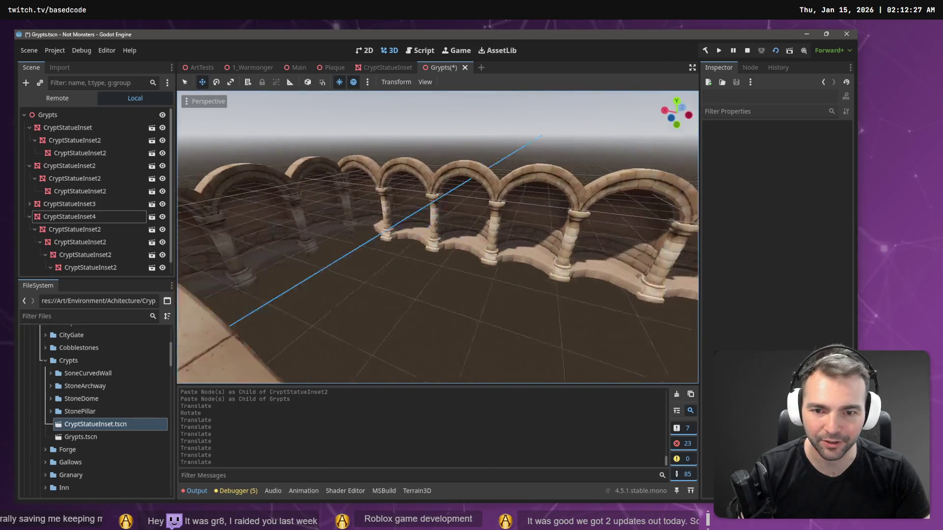
{"action": "key", "text": "w"}
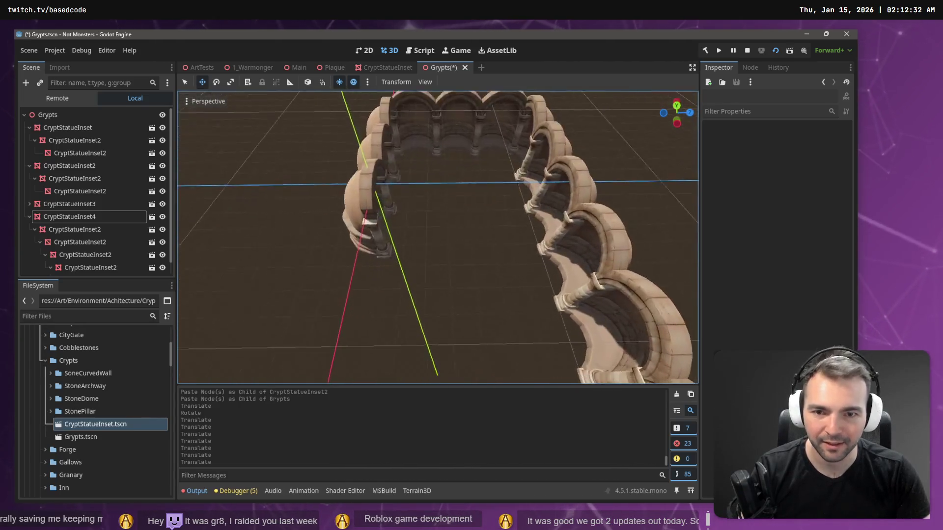
{"action": "key", "text": "s"}
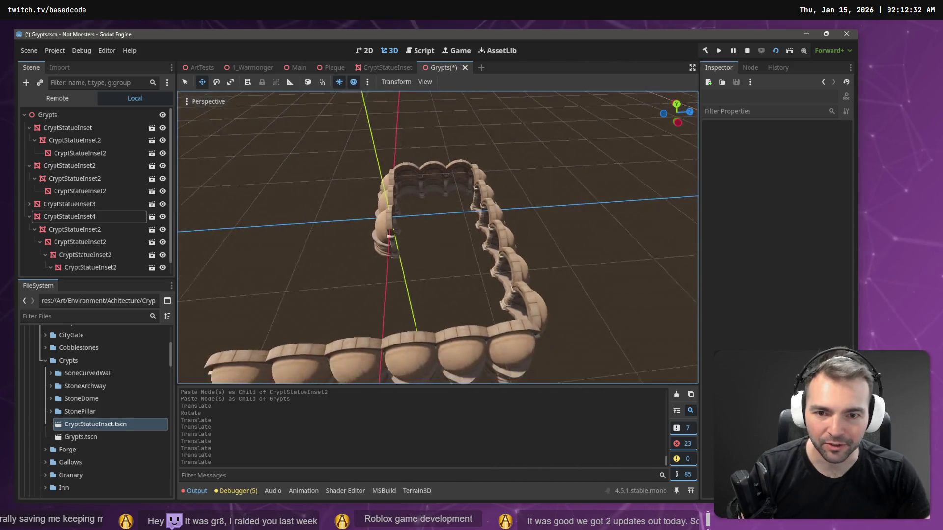
{"action": "key", "text": "w"}
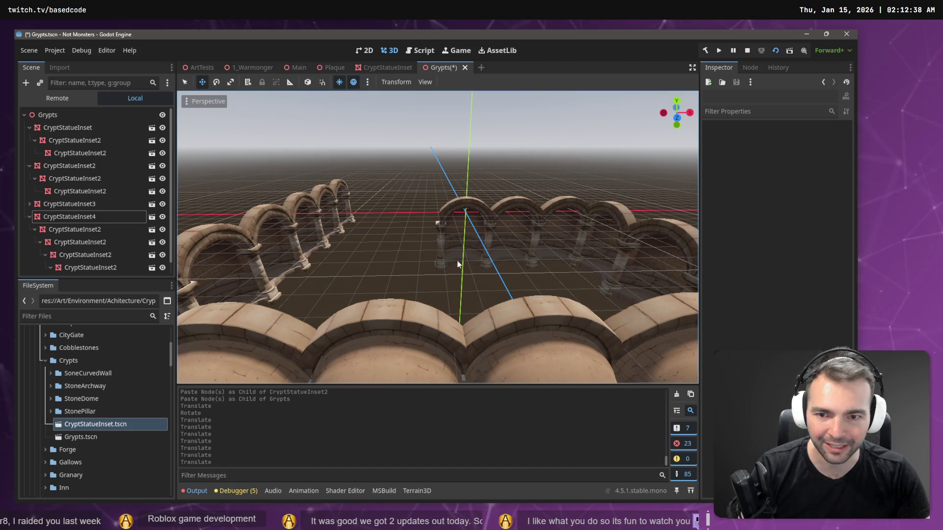
{"action": "key", "text": "w"}
{"action": "key", "text": "s"}
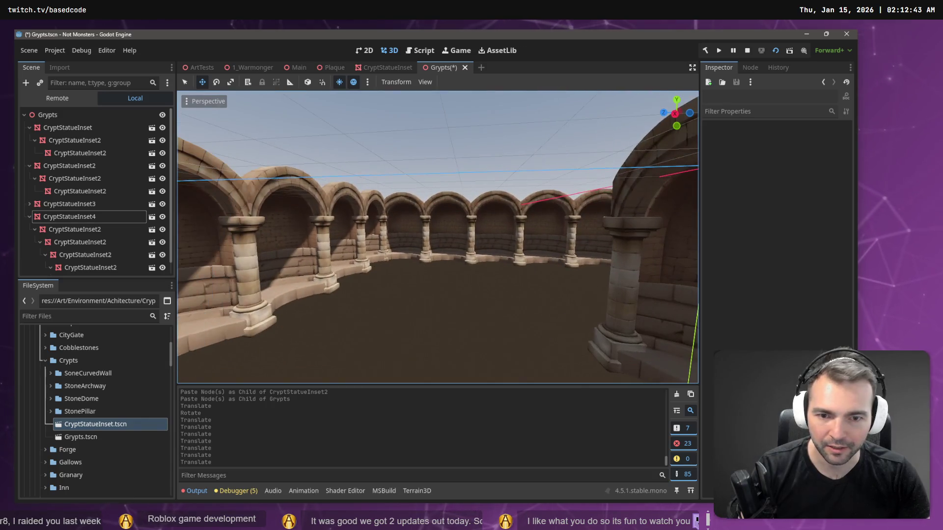
{"action": "key", "text": "d"}
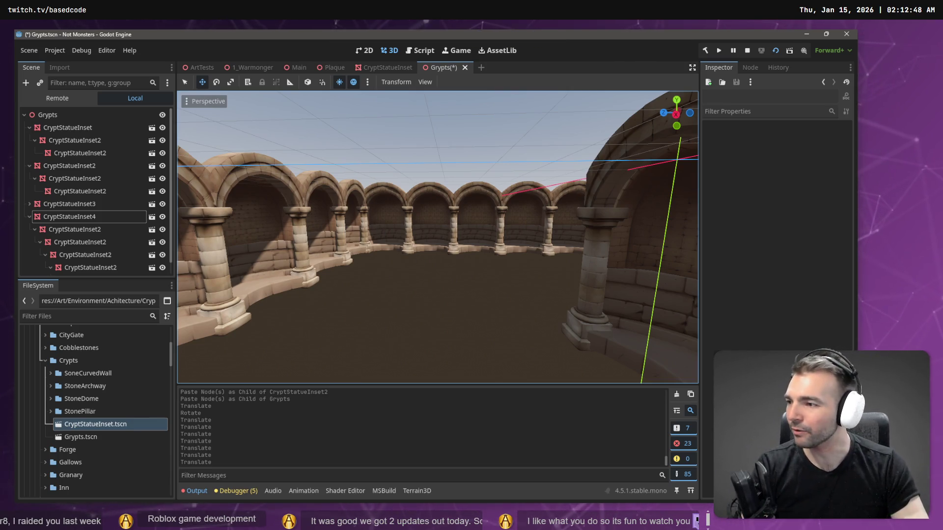
{"action": "key", "text": "w"}
{"action": "key", "text": "s"}
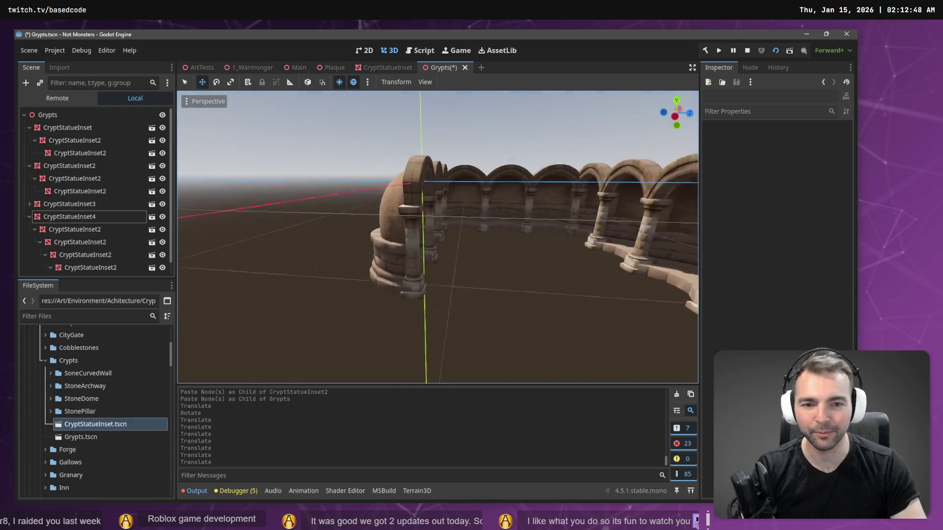
{"action": "key", "text": "s"}
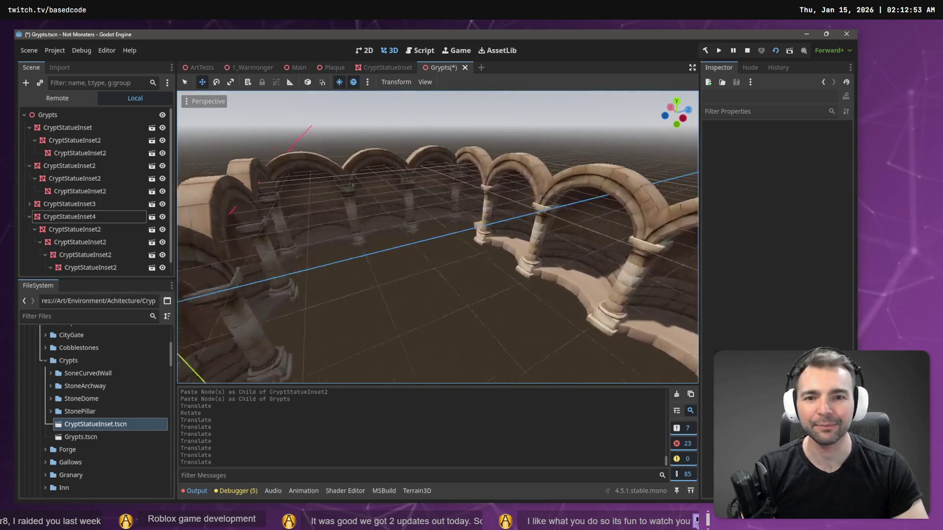
{"action": "key", "text": "w"}
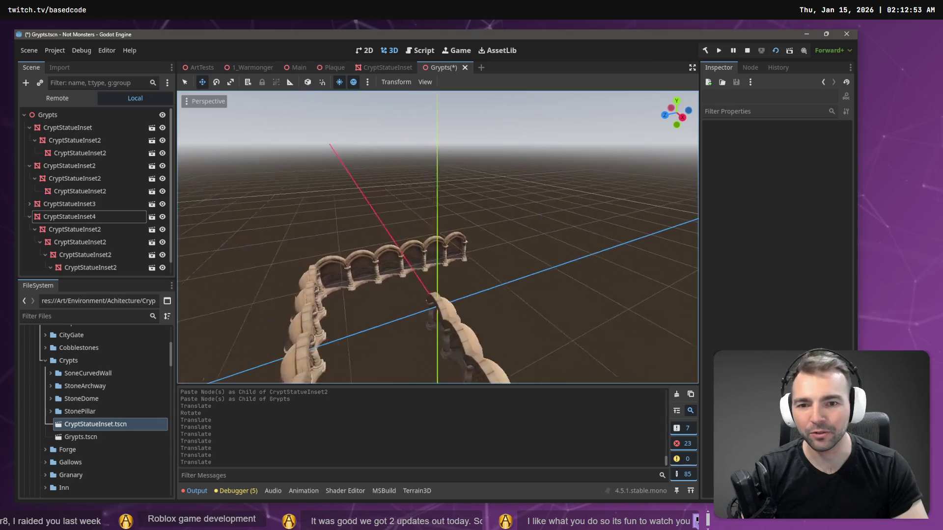
{"action": "key", "text": "w"}
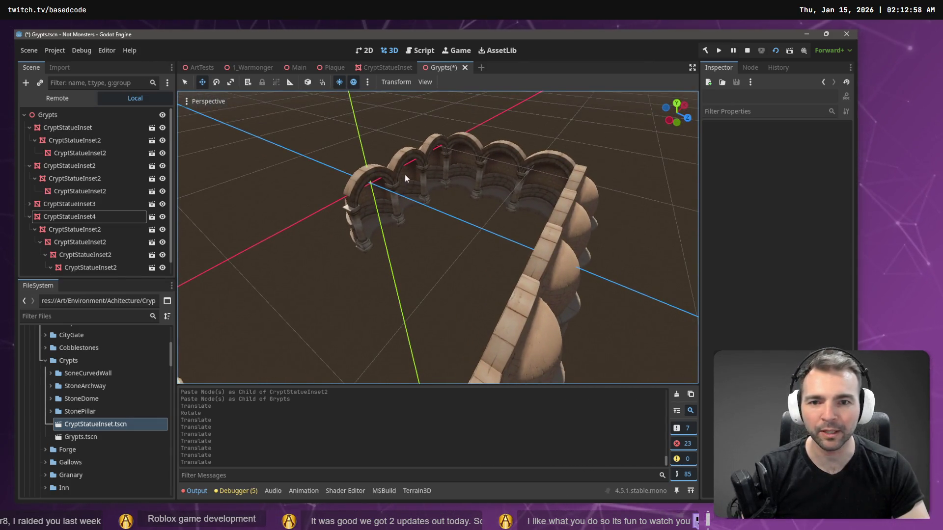
{"action": "key", "text": "w"}
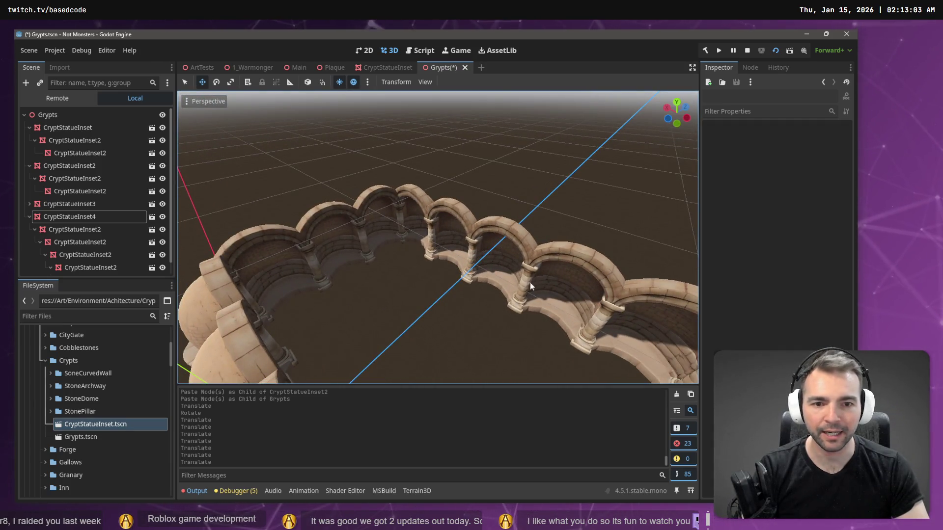
{"action": "key", "text": "s"}
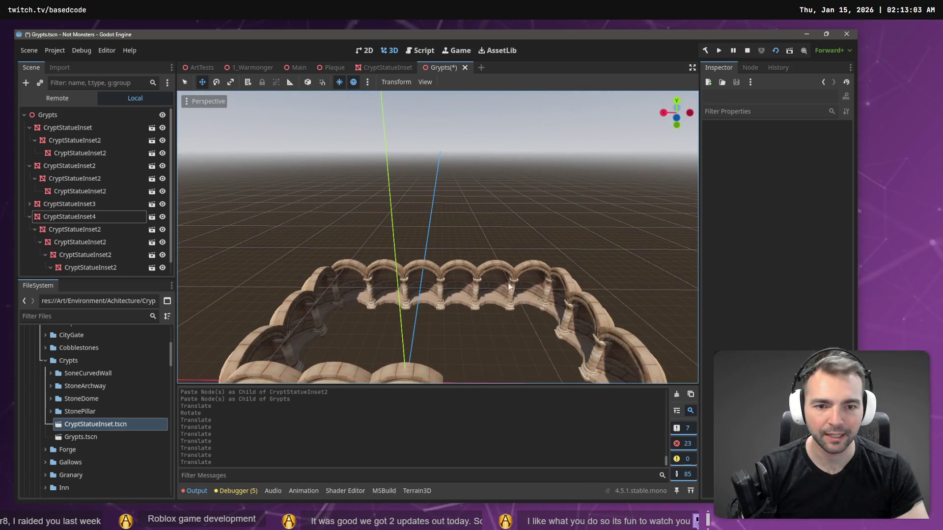
{"action": "key", "text": "s"}
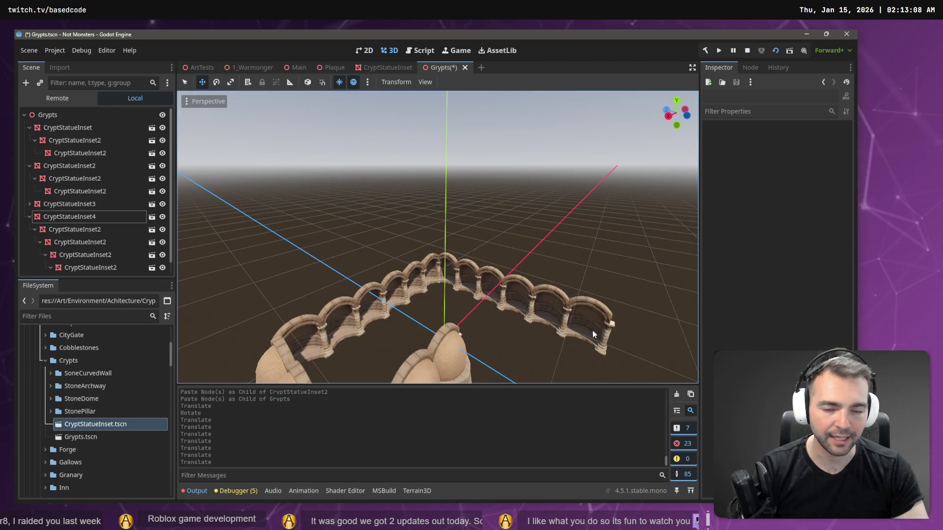
{"action": "key", "text": "w"}
{"action": "key", "text": "w"}
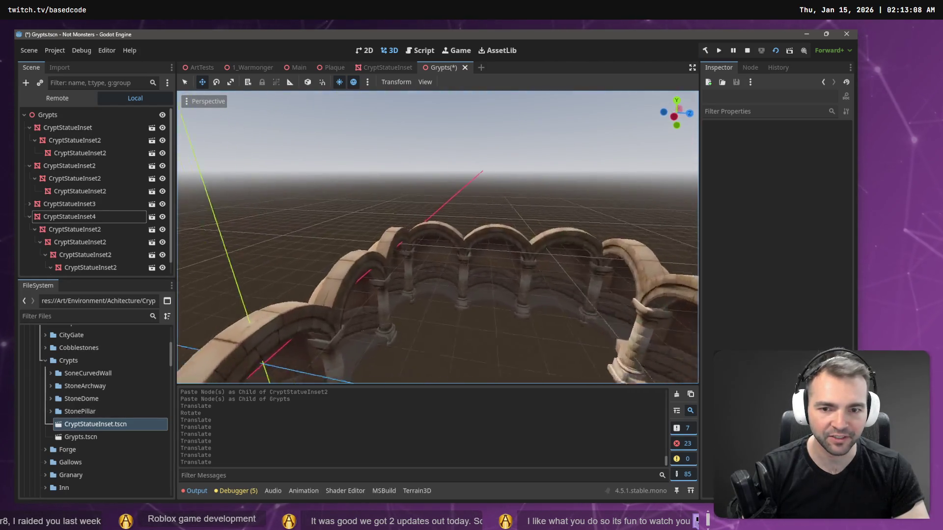
{"action": "key", "text": "w"}
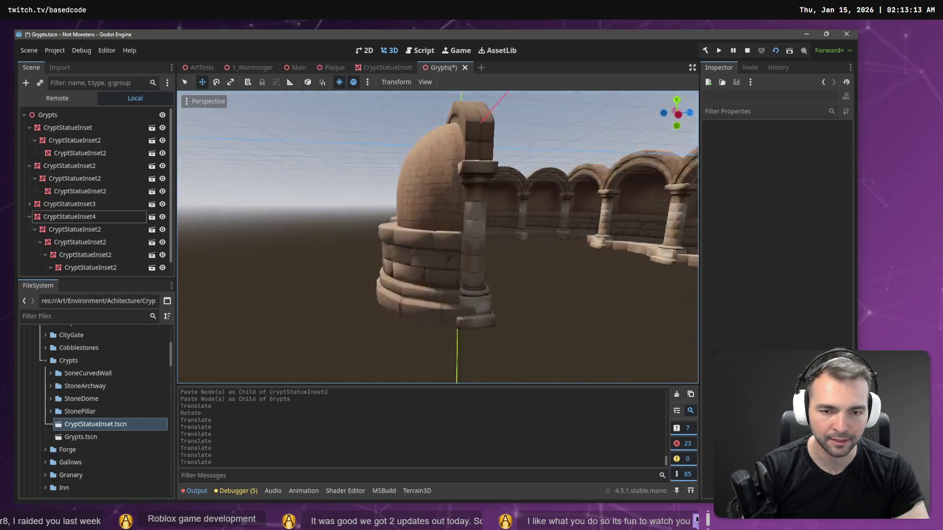
{"action": "key", "text": "s"}
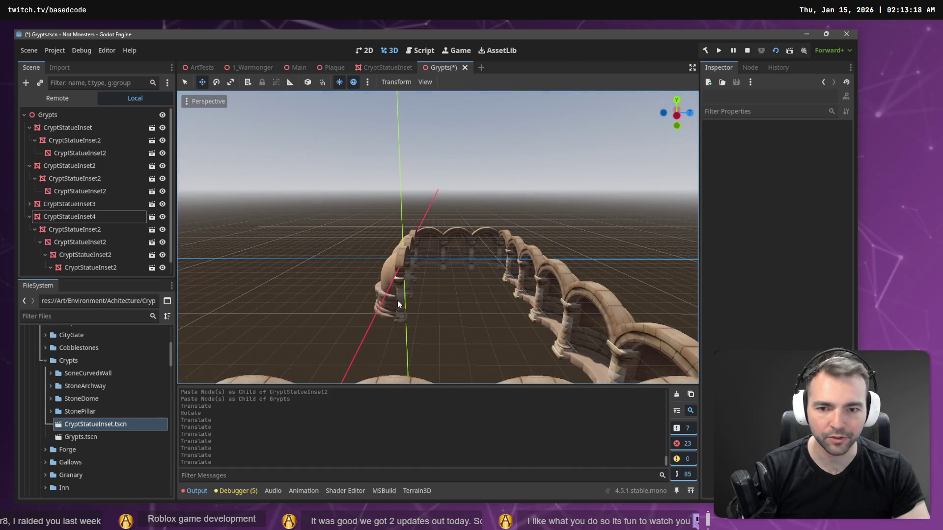
{"action": "left_click", "coordinate": [399, 300]}
Paste a copy of the arch row under Grypts as CryptStatueInset5 with Rotation Y set to 90
{"action": "key", "text": "f"}
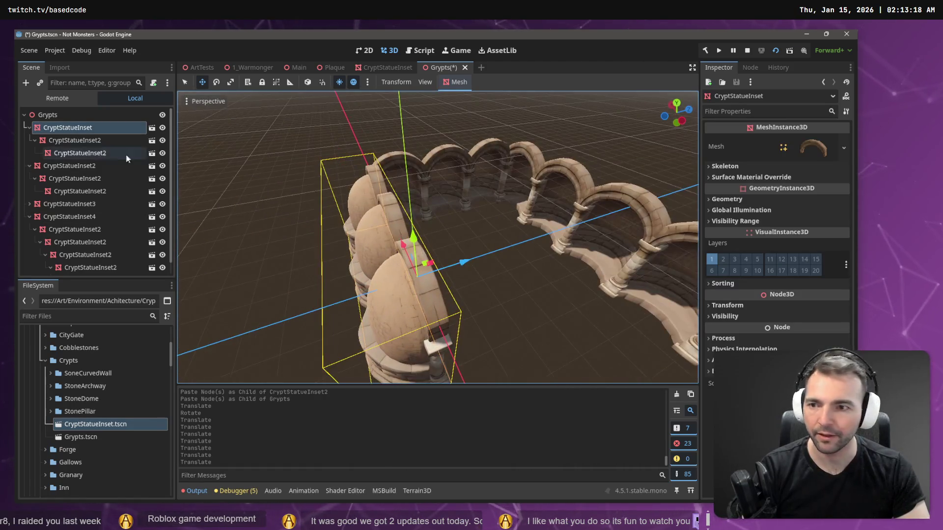
{"action": "left_click", "coordinate": [76, 129]}
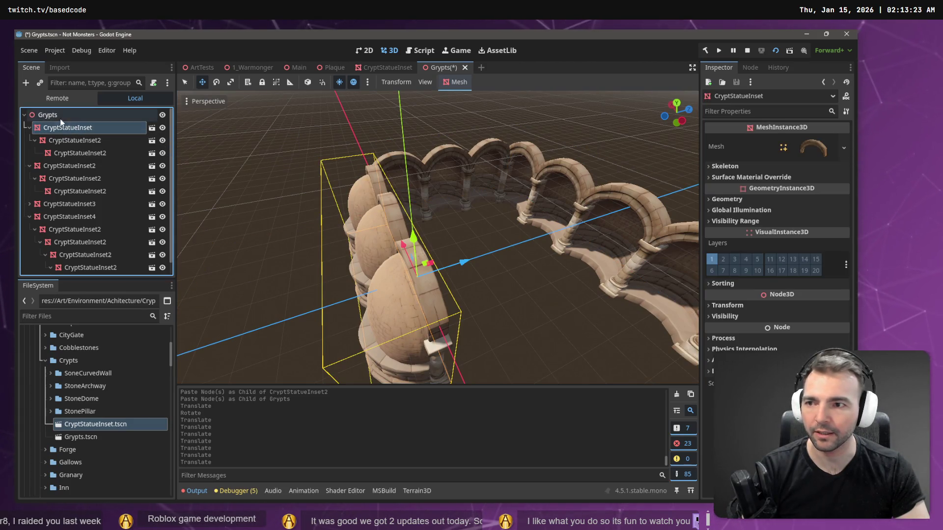
{"action": "left_click", "coordinate": [30, 127]}
{"action": "left_click", "coordinate": [29, 140]}
{"action": "key", "text": "ctrl+v"}
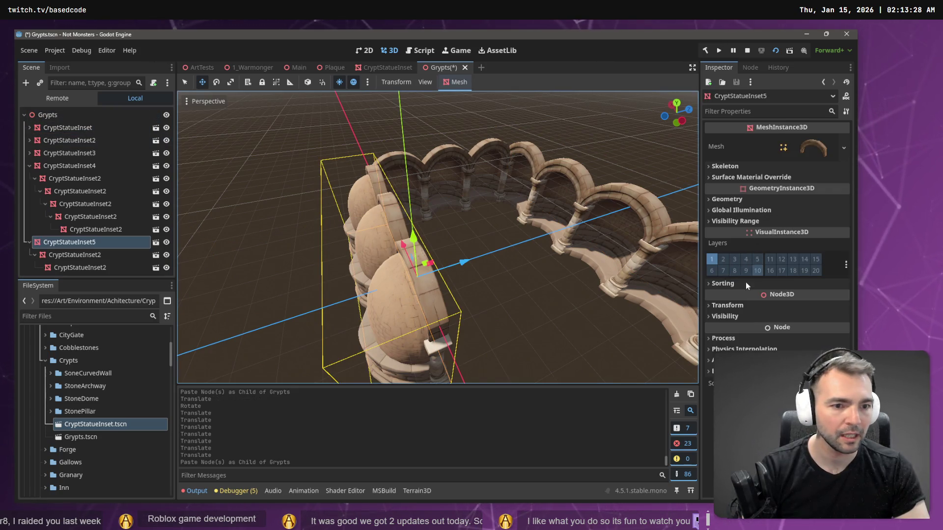
{"action": "left_click", "coordinate": [759, 305]}
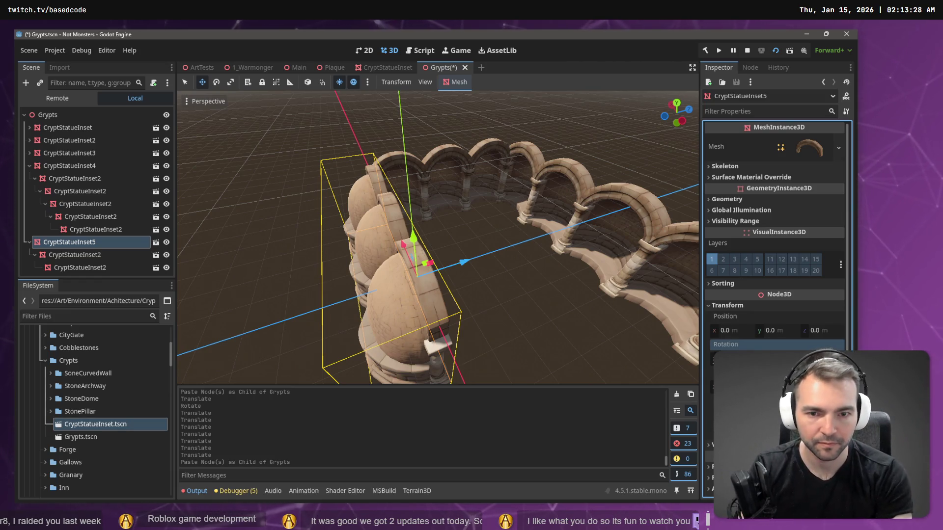
{"action": "type", "text": "90"}
{"action": "key", "text": "Return"}
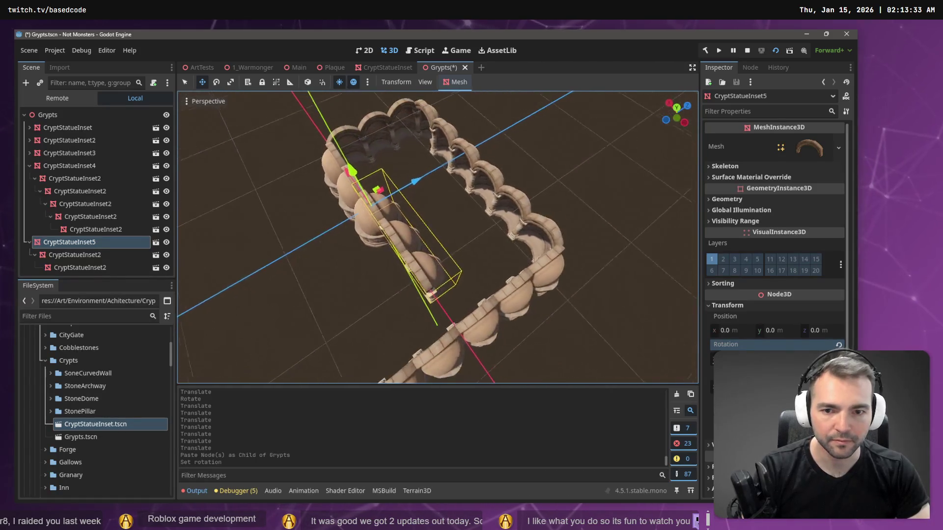
Delete the nested CryptStatueInset2 child from CryptStatueInset5
{"action": "left_click", "coordinate": [91, 268]}
{"action": "key", "text": "Delete"}
{"action": "left_click", "coordinate": [415, 273]}
{"action": "left_click", "coordinate": [87, 241]}
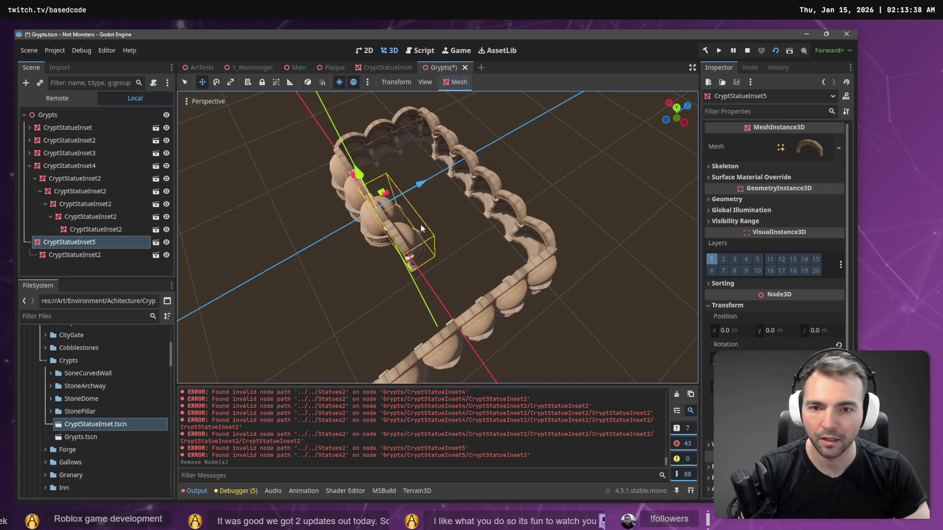
Move CryptStatueInset5 inside the arch ring to about x 3.622, z 4.335
{"action": "left_click_drag", "start_coordinate": [352, 177], "coordinate": [345, 161]}
{"action": "key", "text": "ctrl+z"}
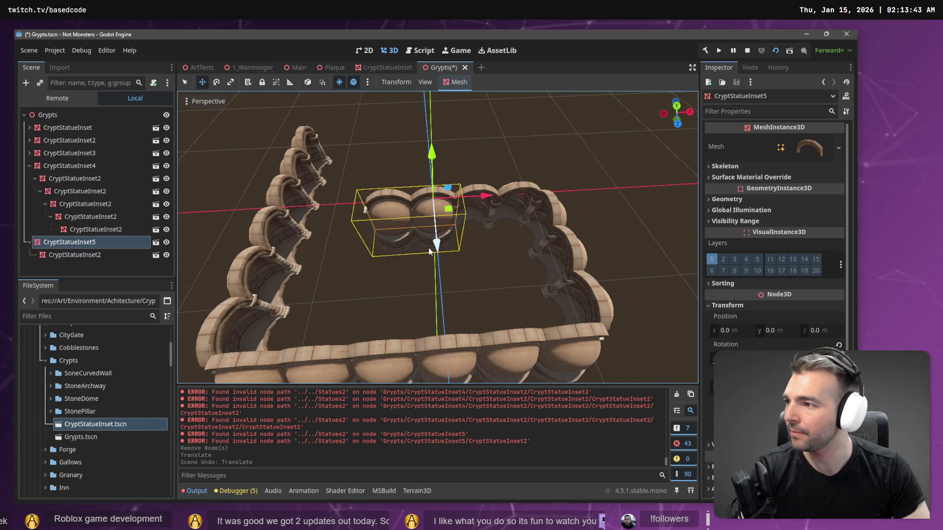
{"action": "left_click_drag", "start_coordinate": [433, 244], "coordinate": [449, 284]}
{"action": "key", "text": "ctrl+z"}
{"action": "mouse_move", "coordinate": [433, 243]}
{"action": "left_mouse_down"}
{"action": "mouse_move", "coordinate": [443, 336]}
{"action": "mouse_move", "coordinate": [442, 295]}
{"action": "left_mouse_up"}
{"action": "left_click_drag", "start_coordinate": [495, 263], "coordinate": [540, 254]}
{"action": "mouse_move", "coordinate": [497, 310]}
{"action": "left_mouse_down"}
{"action": "mouse_move", "coordinate": [493, 293]}
{"action": "mouse_move", "coordinate": [265, 294]}
{"action": "mouse_move", "coordinate": [535, 264]}
{"action": "left_mouse_up"}
{"action": "left_click_drag", "start_coordinate": [391, 261], "coordinate": [432, 275]}
{"action": "key", "text": "ctrl+z"}
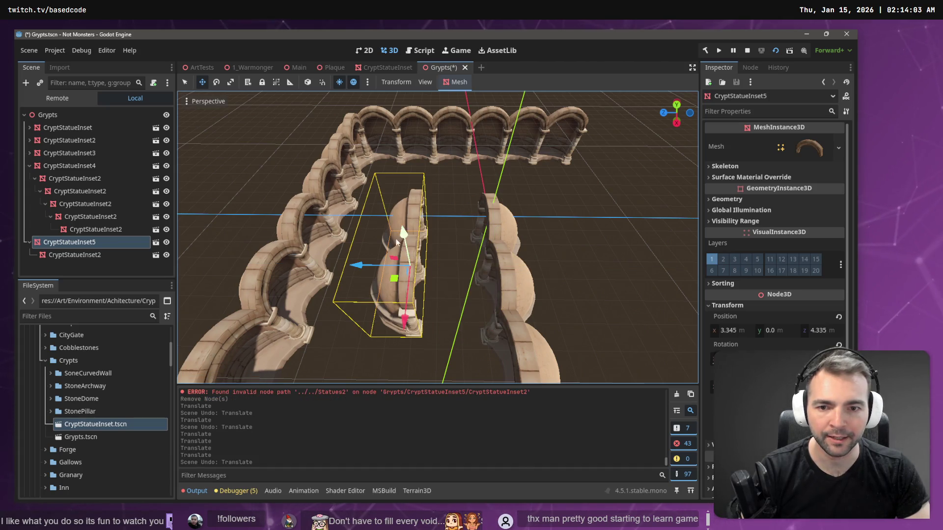
{"action": "left_click_drag", "start_coordinate": [410, 313], "coordinate": [416, 322]}
{"action": "scroll", "coordinate": [416, 321], "scroll_direction": "down", "scroll_amount": 4}
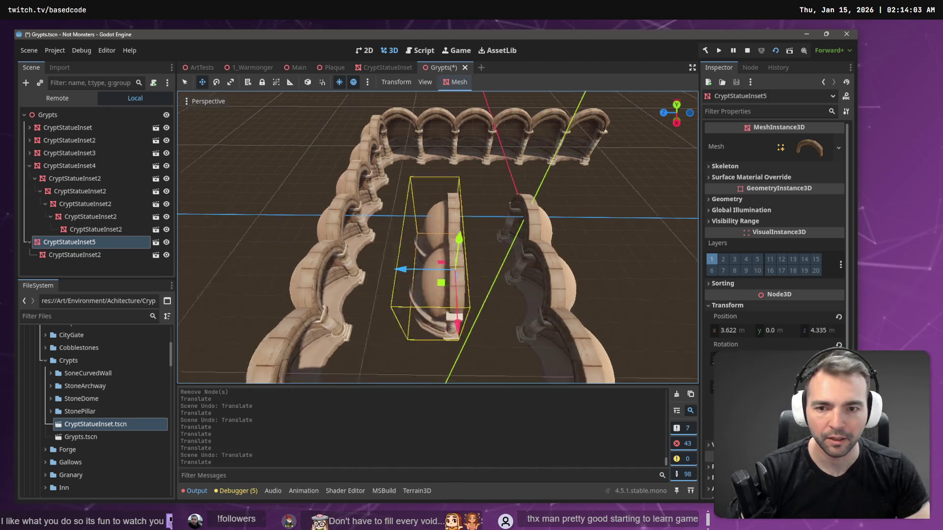
{"action": "scroll", "coordinate": [452, 313], "scroll_direction": "down", "scroll_amount": 2}
Slide the CryptStatueInset3, top and CryptStatueInset4 wall rows together along their length
{"action": "left_click", "coordinate": [419, 266]}
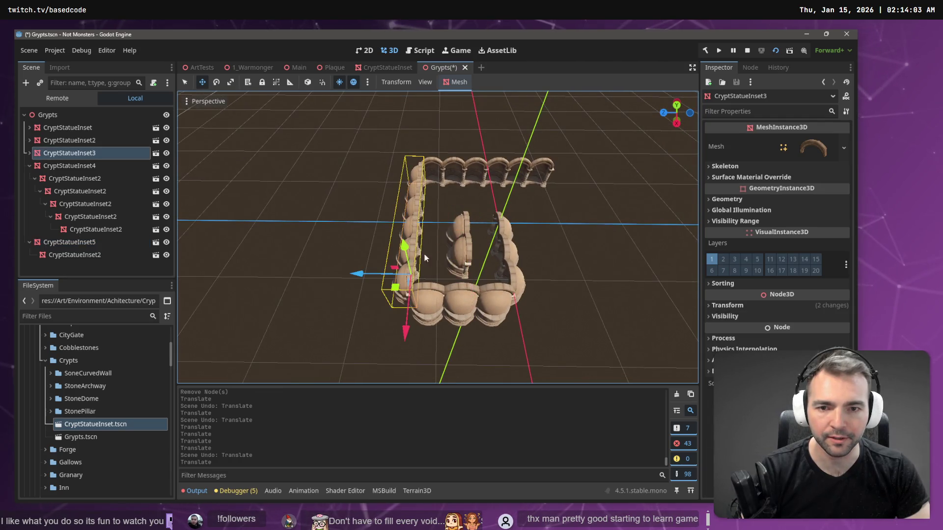
{"action": "left_click", "coordinate": [479, 171], "text": "shift"}
{"action": "left_click_drag", "start_coordinate": [396, 210], "coordinate": [370, 208]}
{"action": "key", "text": "ctrl+z"}
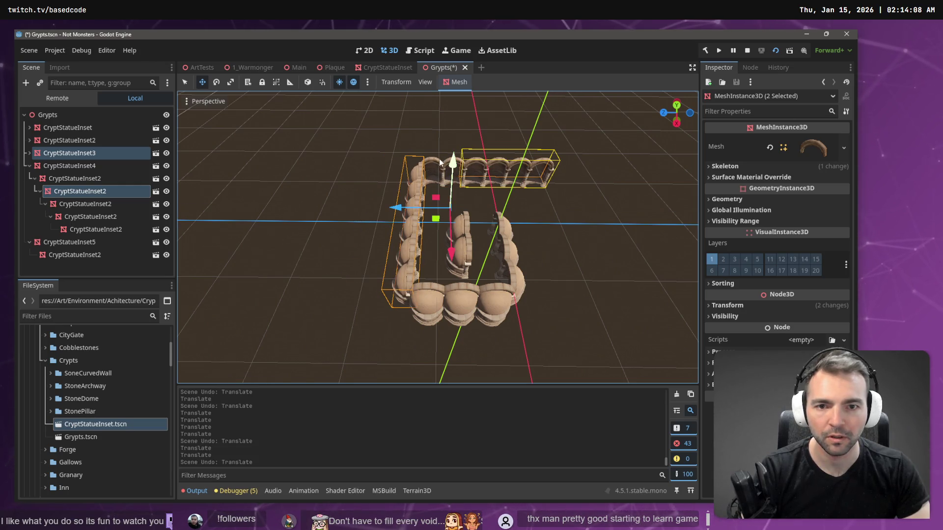
{"action": "left_click", "coordinate": [434, 162], "text": "shift"}
{"action": "left_click_drag", "start_coordinate": [373, 207], "coordinate": [332, 216]}
Copy and paste a dome piece to extend the front row
{"action": "left_click", "coordinate": [424, 310]}
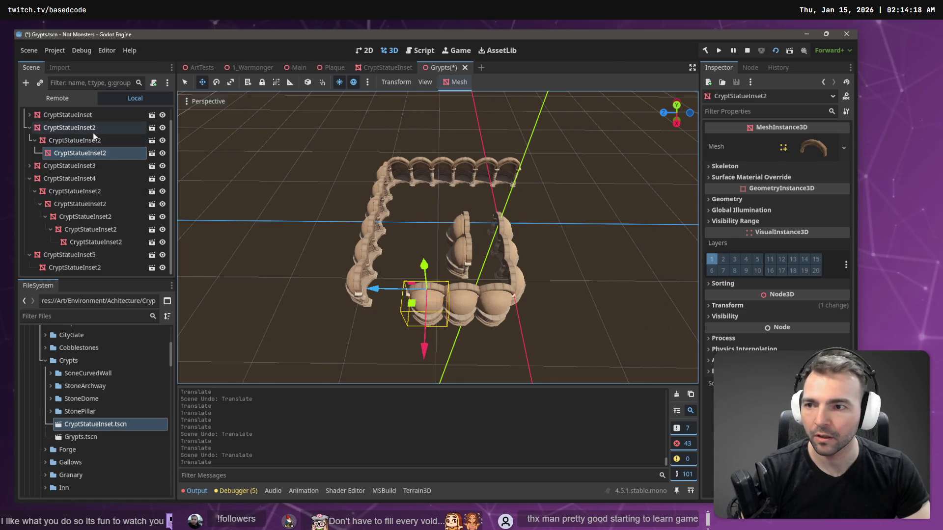
{"action": "key", "text": "ctrl+c"}
{"action": "key", "text": "ctrl+v"}
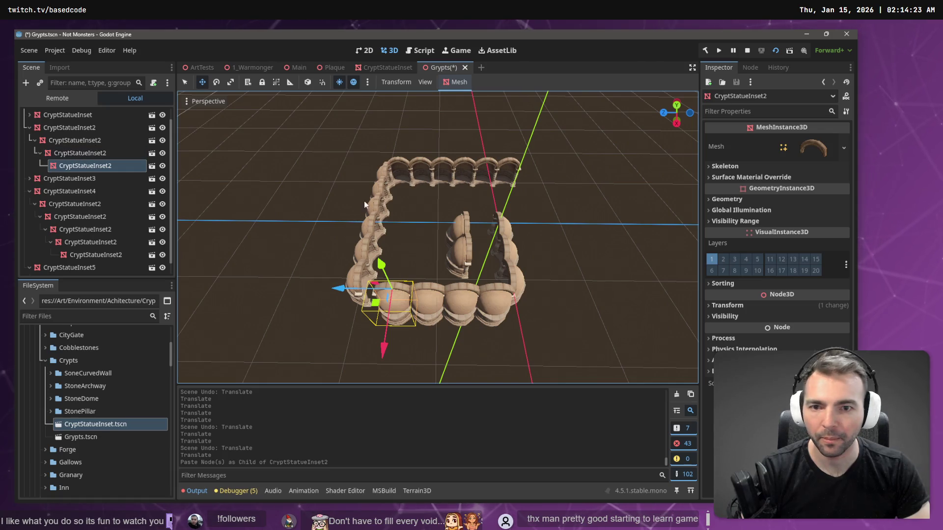
{"action": "left_click", "coordinate": [357, 266]}
{"action": "mouse_move", "coordinate": [357, 266]}
{"action": "left_mouse_down"}
{"action": "mouse_move", "coordinate": [462, 274]}
{"action": "mouse_move", "coordinate": [545, 263]}
{"action": "mouse_move", "coordinate": [537, 211]}
{"action": "left_mouse_up"}
{"action": "left_click", "coordinate": [486, 268]}
{"action": "left_click_drag", "start_coordinate": [491, 248], "coordinate": [471, 246]}
{"action": "left_click_drag", "start_coordinate": [403, 266], "coordinate": [472, 238]}
{"action": "left_click_drag", "start_coordinate": [422, 293], "coordinate": [421, 293]}
{"action": "left_click", "coordinate": [437, 324]}
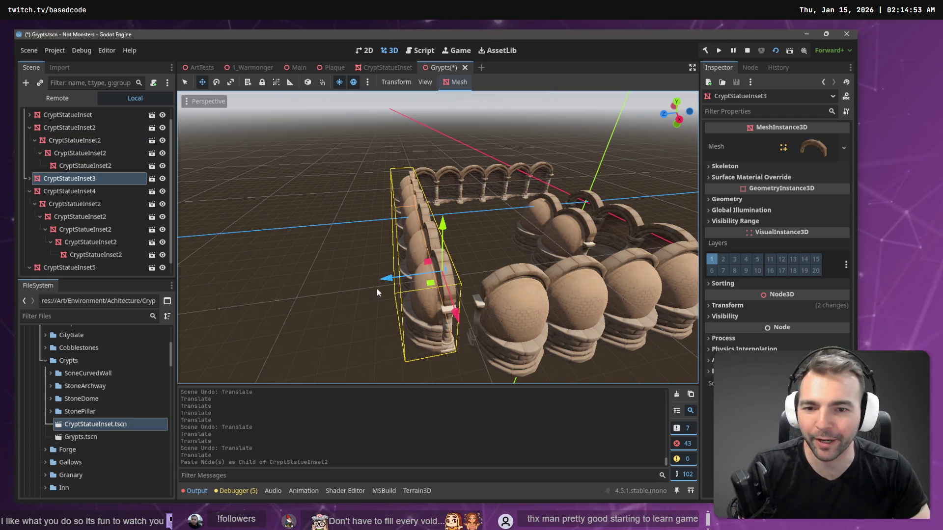
{"action": "left_click_drag", "start_coordinate": [385, 278], "coordinate": [420, 274]}
Nudge CryptStatueInset3 slightly along Z so its end meets the neighbouring row, checking the joint up close
{"action": "right_click", "coordinate": [420, 275]}
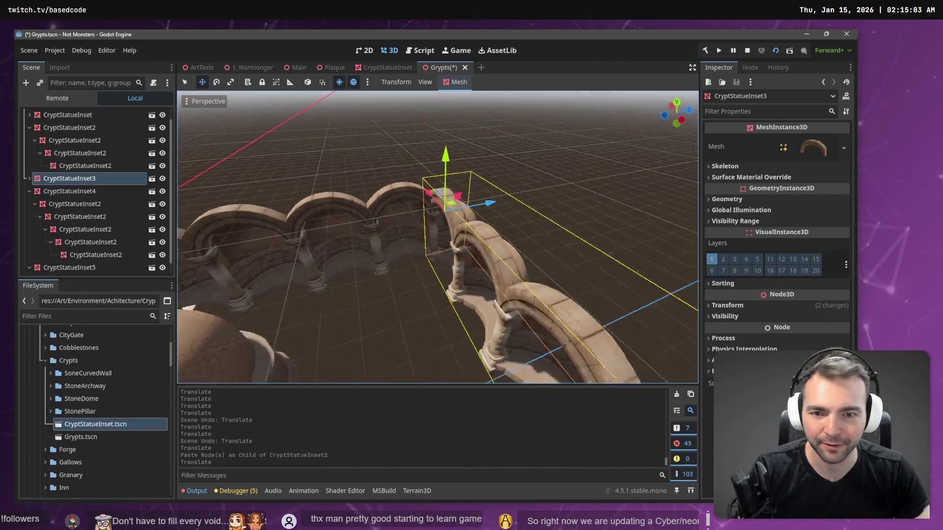
{"action": "key", "text": "w"}
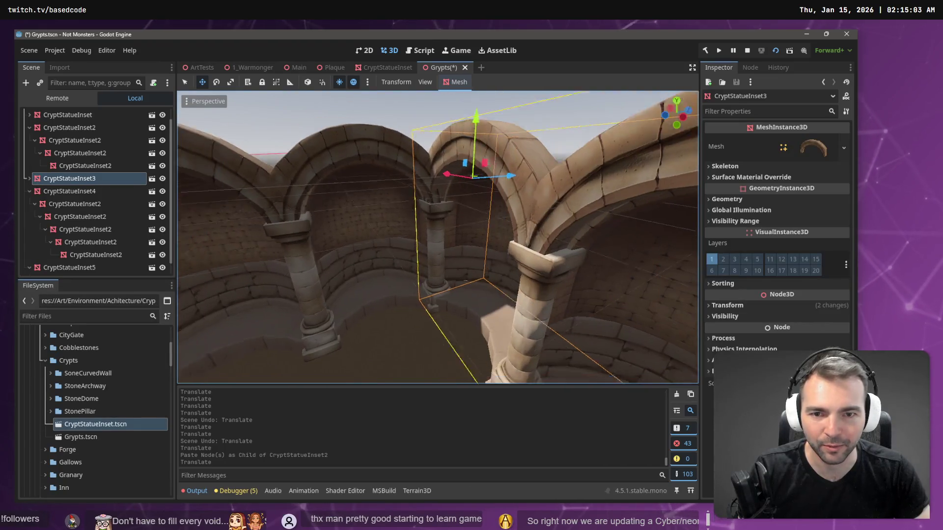
{"action": "left_click_drag", "start_coordinate": [526, 176], "coordinate": [526, 178]}
{"action": "key", "text": "s"}
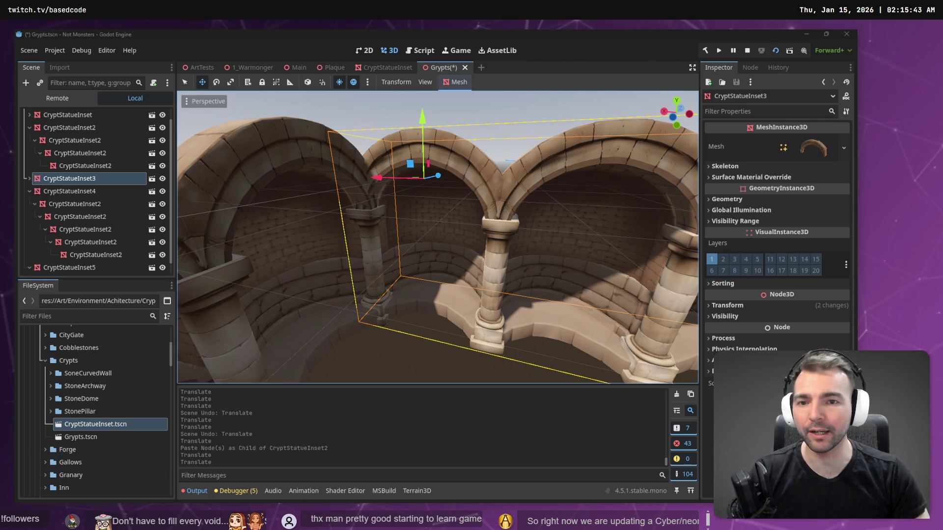
{"action": "left_click", "coordinate": [512, 104]}
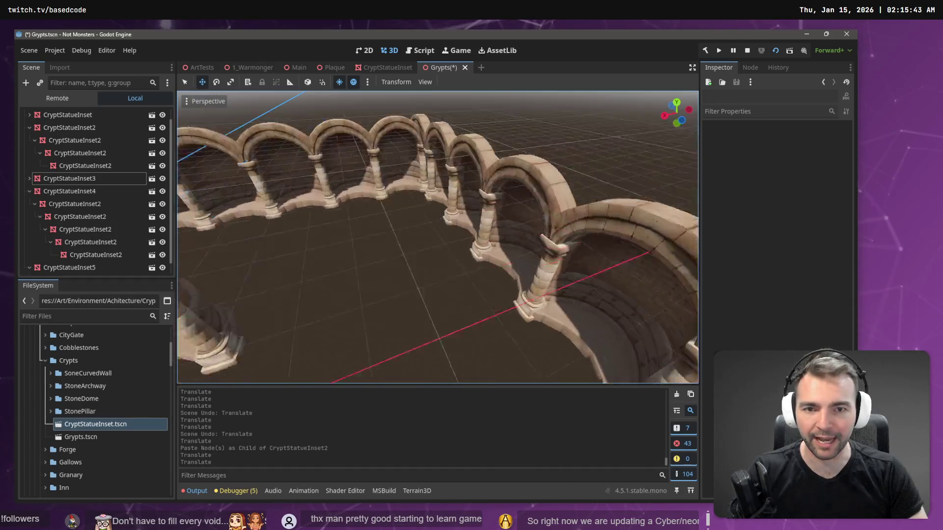
{"action": "left_click", "coordinate": [449, 173]}
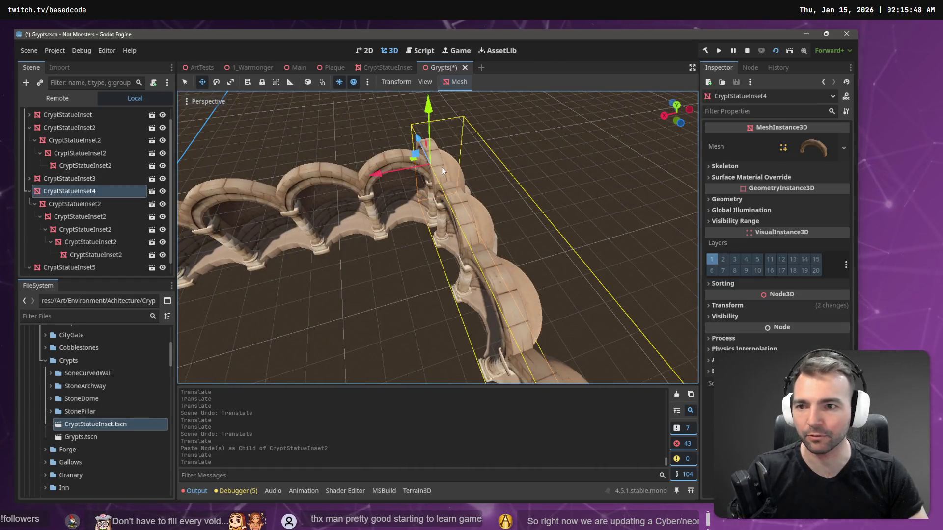
Slide CryptStatueInset4 about -1.9 units along Z to close its corner joint, then tidy the scene tree
{"action": "mouse_move", "coordinate": [326, 244]}
{"action": "left_mouse_down"}
{"action": "mouse_move", "coordinate": [368, 245]}
{"action": "mouse_move", "coordinate": [360, 250]}
{"action": "left_mouse_up"}
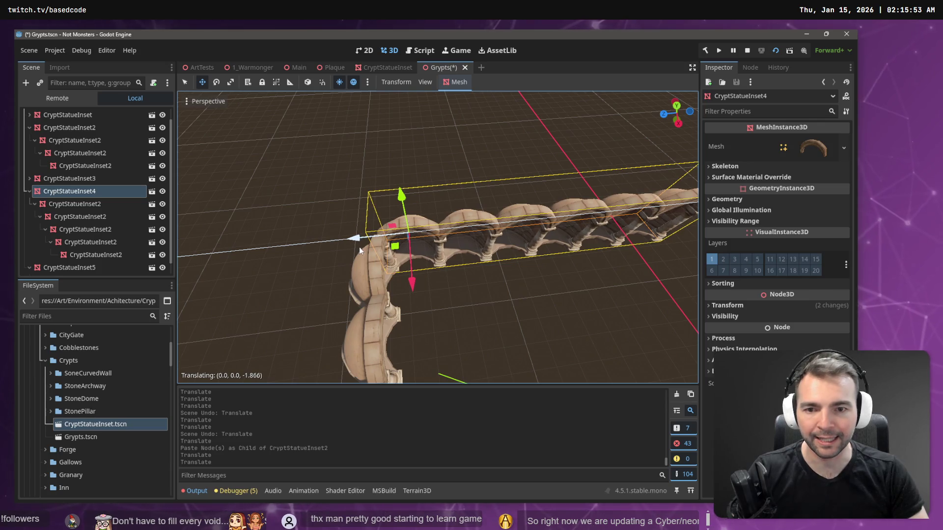
{"action": "left_click_drag", "start_coordinate": [360, 251], "coordinate": [370, 263]}
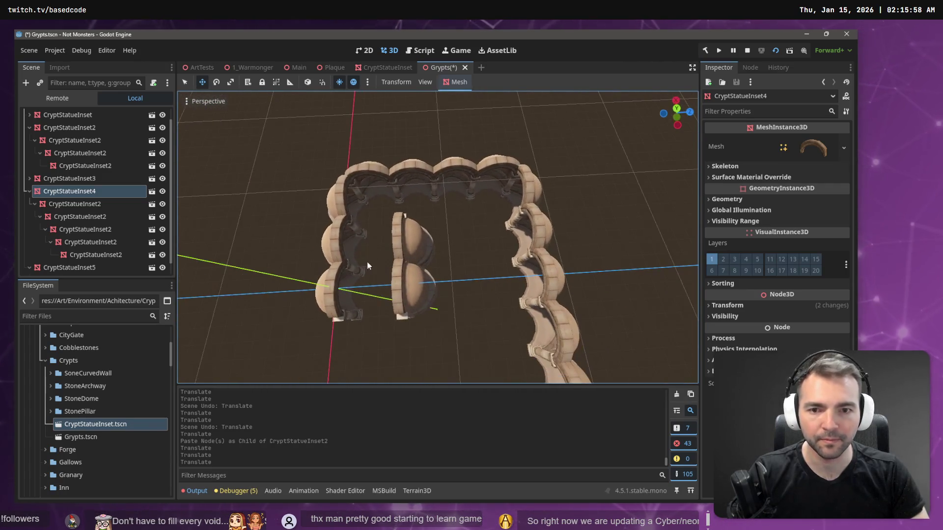
{"action": "left_click", "coordinate": [399, 246]}
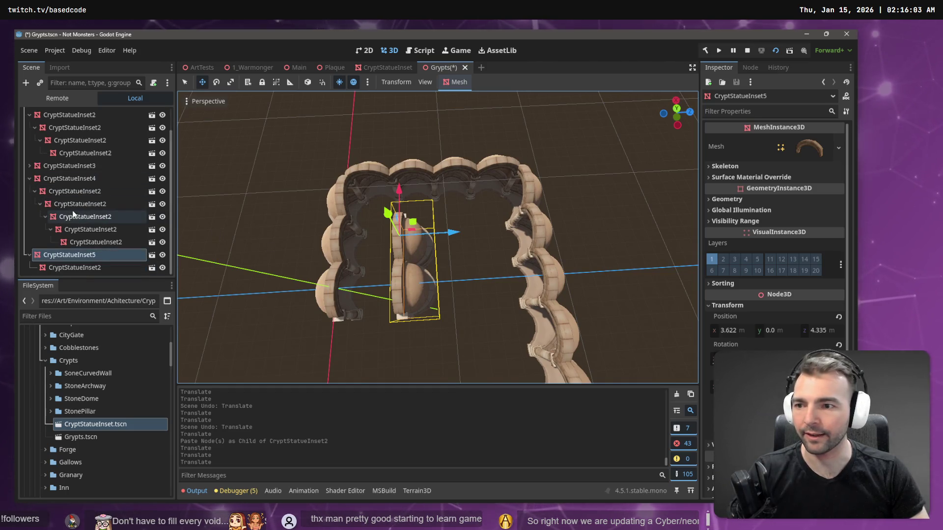
{"action": "left_click", "coordinate": [30, 255]}
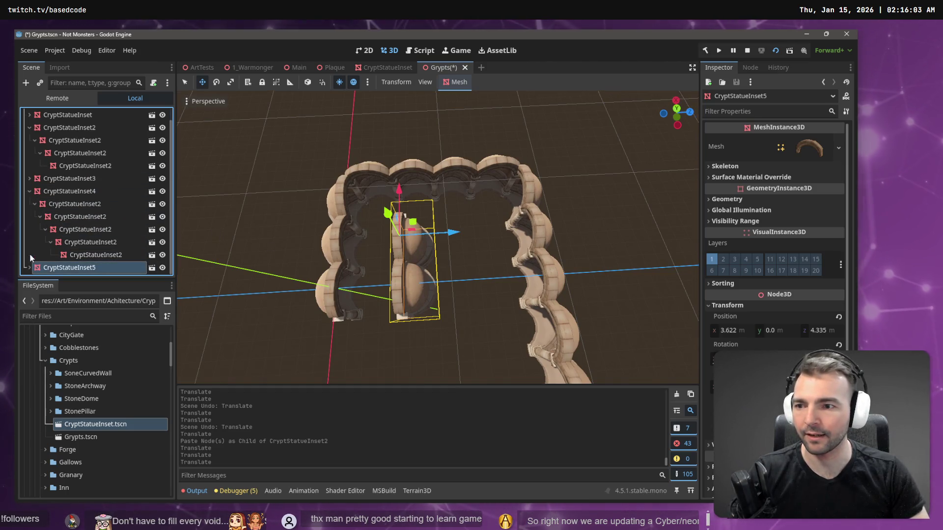
{"action": "left_click", "coordinate": [29, 191]}
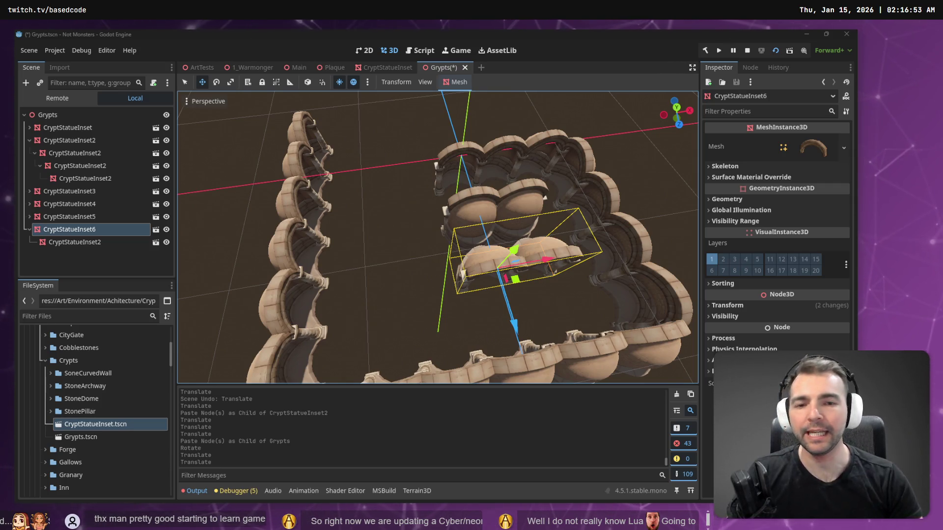
Paste a copy of the row under CryptStatueInset6's child as CryptStatueInset3
{"action": "left_click", "coordinate": [344, 196]}
{"action": "scroll", "coordinate": [345, 196], "scroll_direction": "down", "scroll_amount": 6}
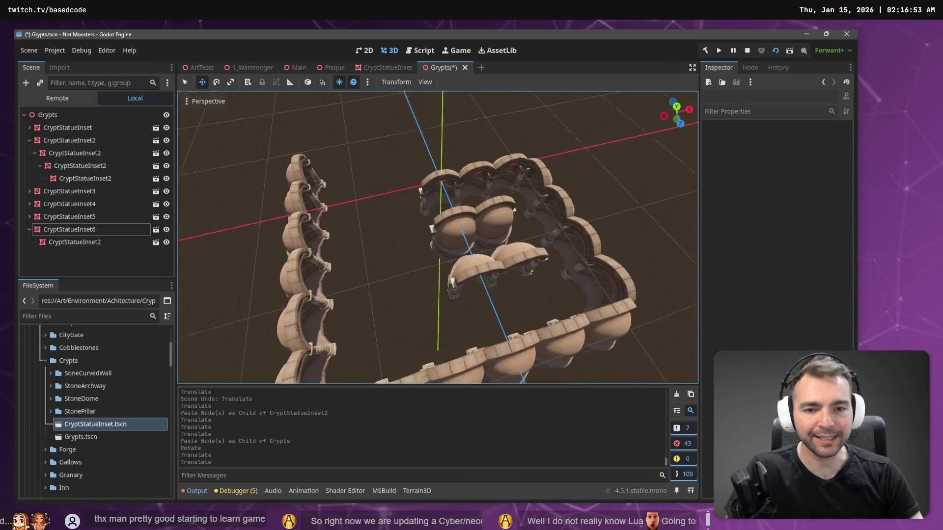
{"action": "left_click_drag", "start_coordinate": [344, 196], "coordinate": [461, 197]}
{"action": "scroll", "coordinate": [437, 237], "scroll_direction": "up", "scroll_amount": 5}
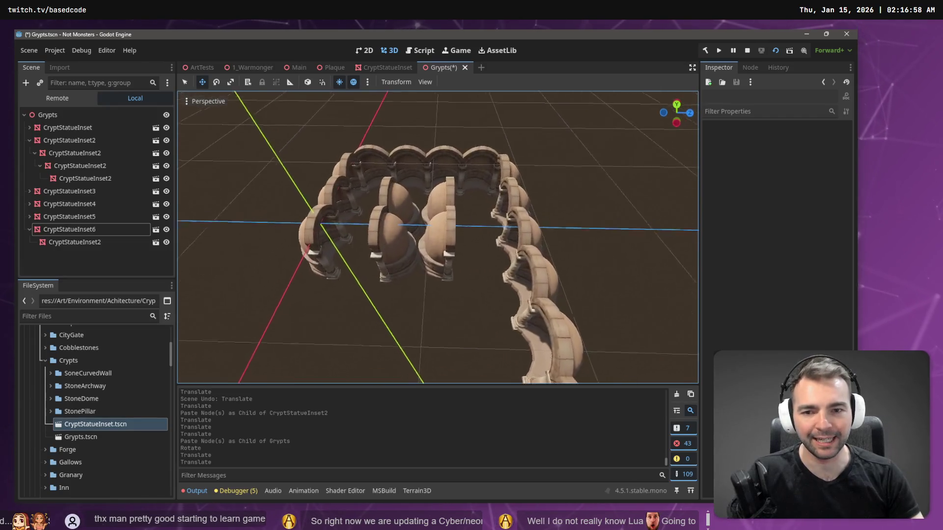
{"action": "left_click_drag", "start_coordinate": [383, 201], "coordinate": [349, 200]}
{"action": "scroll", "coordinate": [350, 200], "scroll_direction": "down", "scroll_amount": 5}
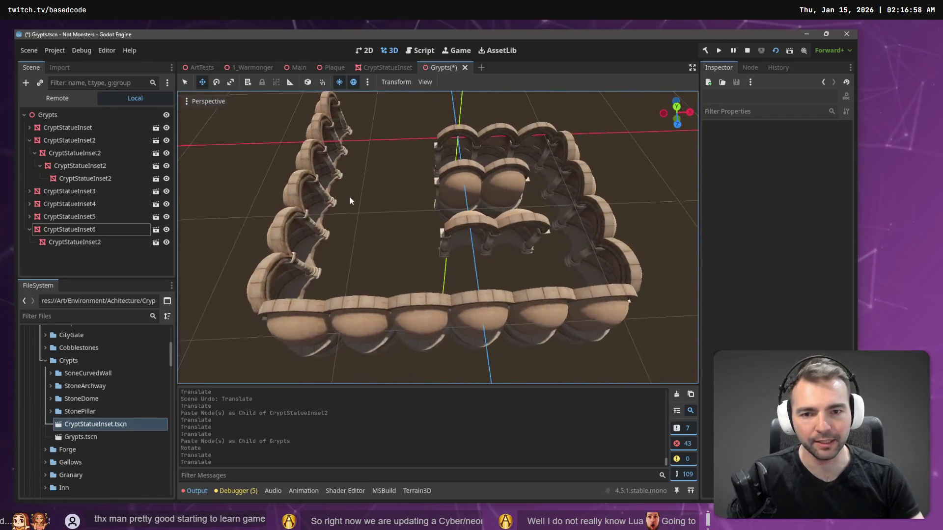
{"action": "left_click", "coordinate": [467, 224]}
{"action": "left_click", "coordinate": [61, 242]}
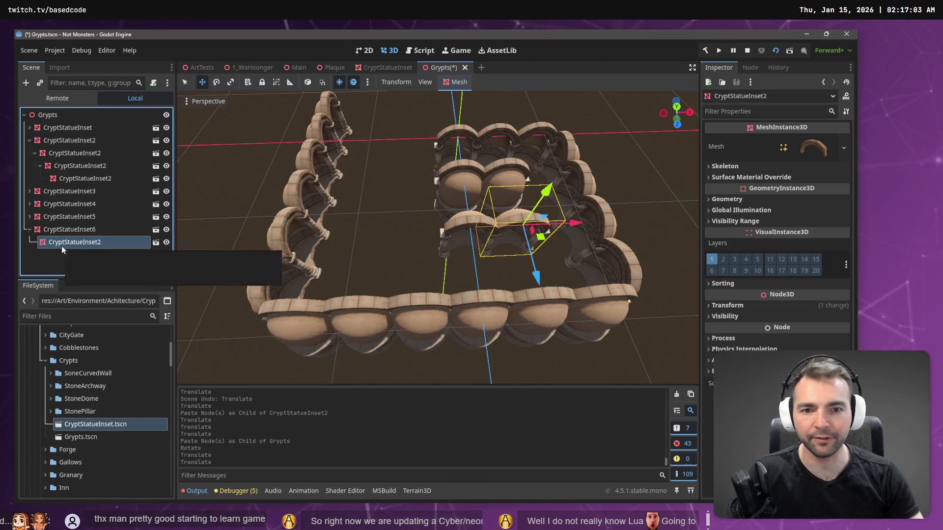
{"action": "left_click", "coordinate": [91, 234]}
{"action": "key", "text": "ctrl+v"}
Slide the new CryptStatueInset3 about 7.4 units along X beside the first inner row
{"action": "left_click_drag", "start_coordinate": [575, 227], "coordinate": [472, 247]}
{"action": "key", "text": "f"}
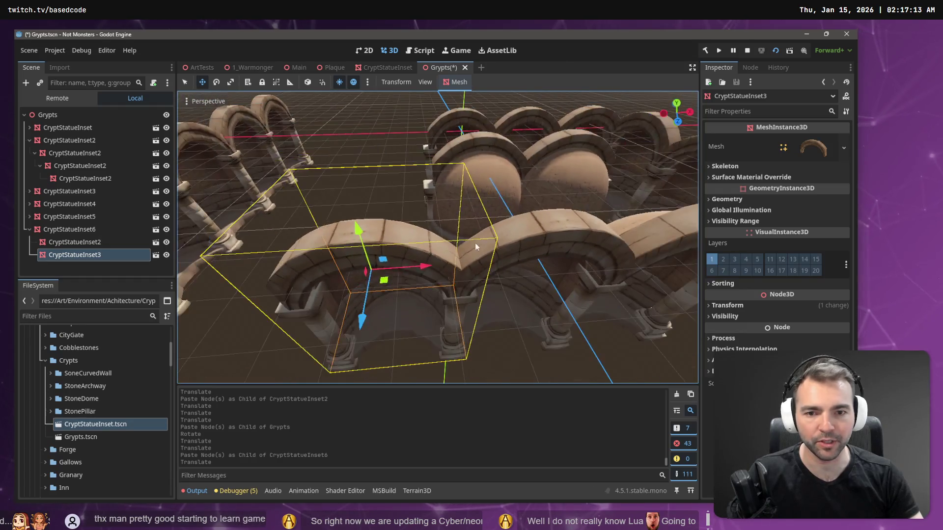
{"action": "left_click_drag", "start_coordinate": [421, 266], "coordinate": [421, 269]}
{"action": "scroll", "coordinate": [421, 269], "scroll_direction": "down", "scroll_amount": 5}
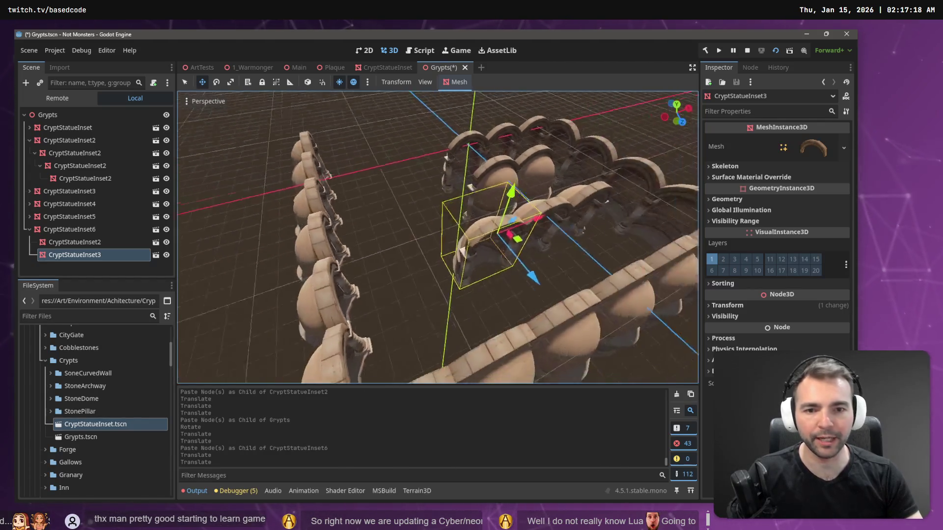
{"action": "left_click_drag", "start_coordinate": [437, 235], "coordinate": [398, 236]}
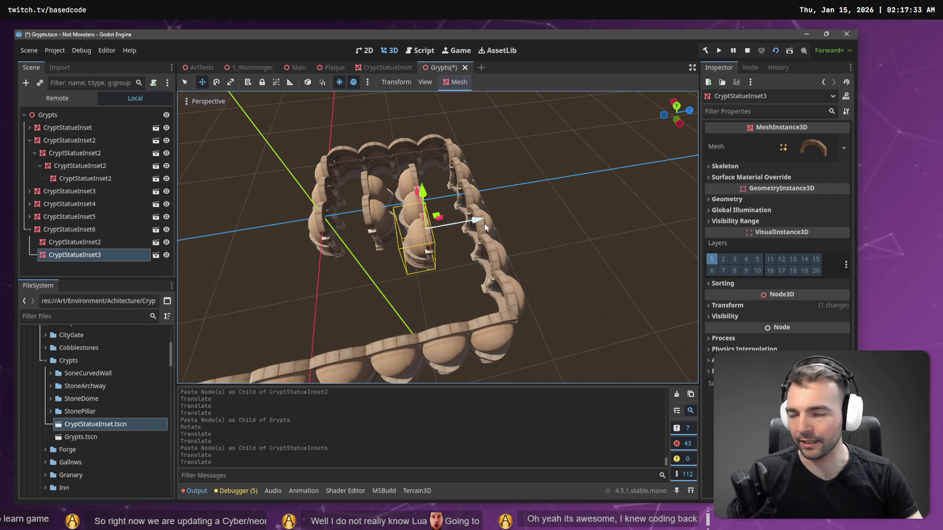
{"action": "right_click", "coordinate": [484, 223]}
{"action": "key", "text": "w"}
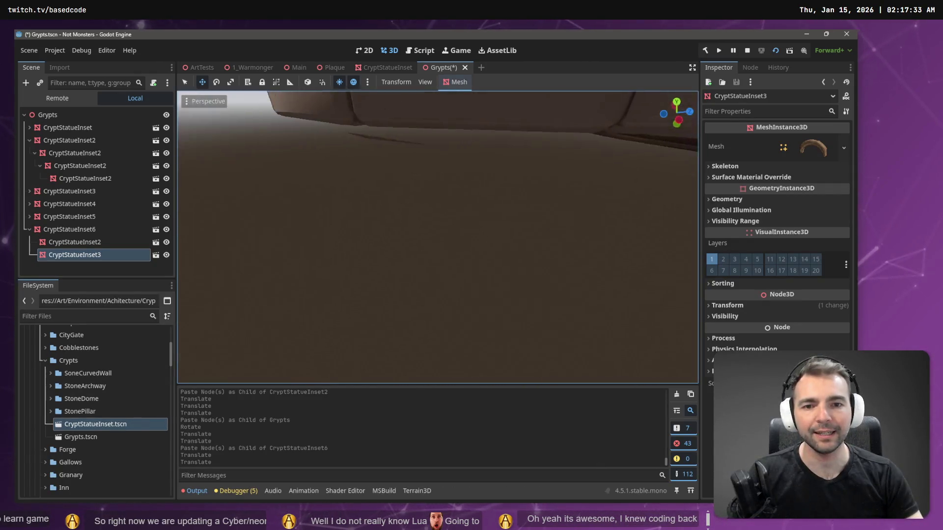
{"action": "key", "text": "w"}
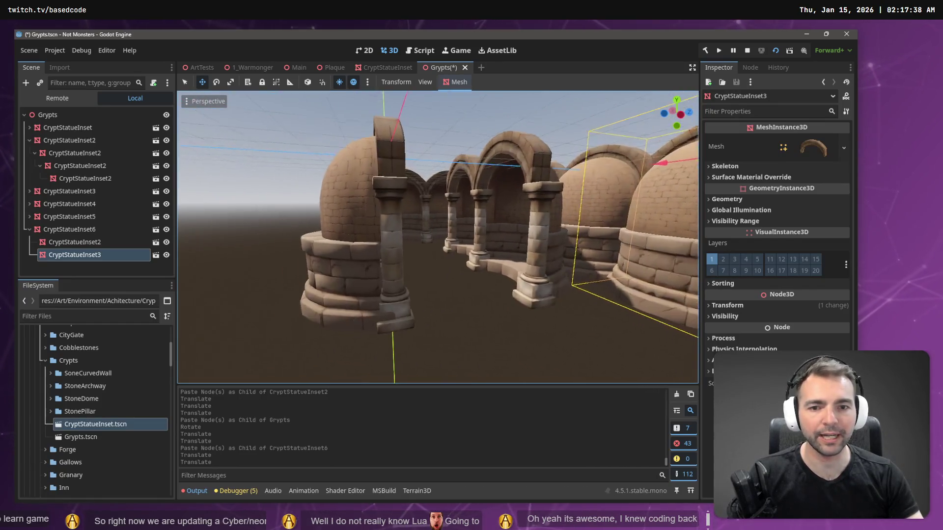
{"action": "key", "text": "w"}
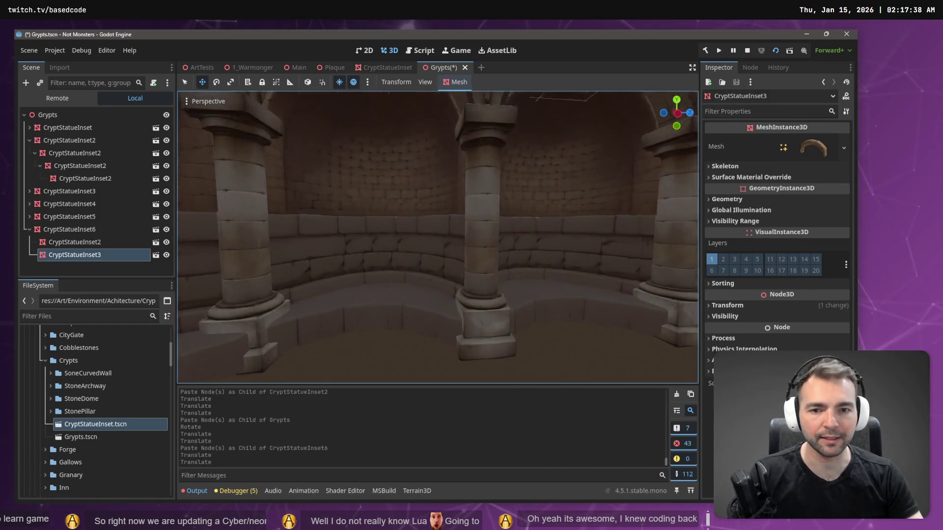
{"action": "key", "text": "w"}
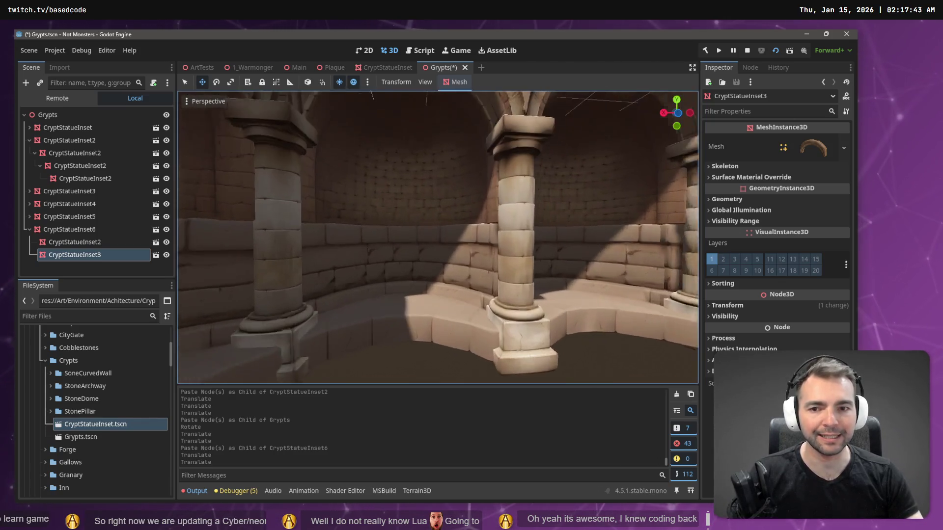
{"action": "key", "text": "w"}
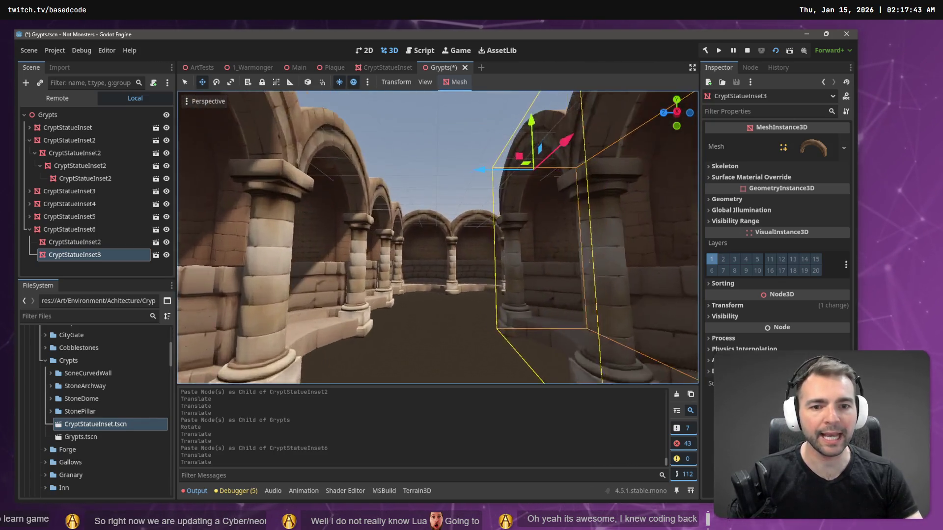
{"action": "key", "text": "w"}
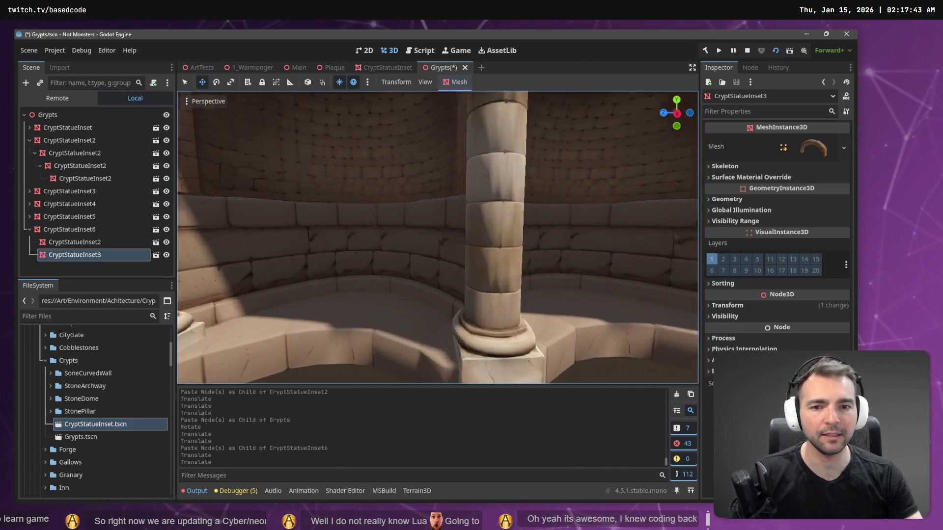
{"action": "key", "text": "w"}
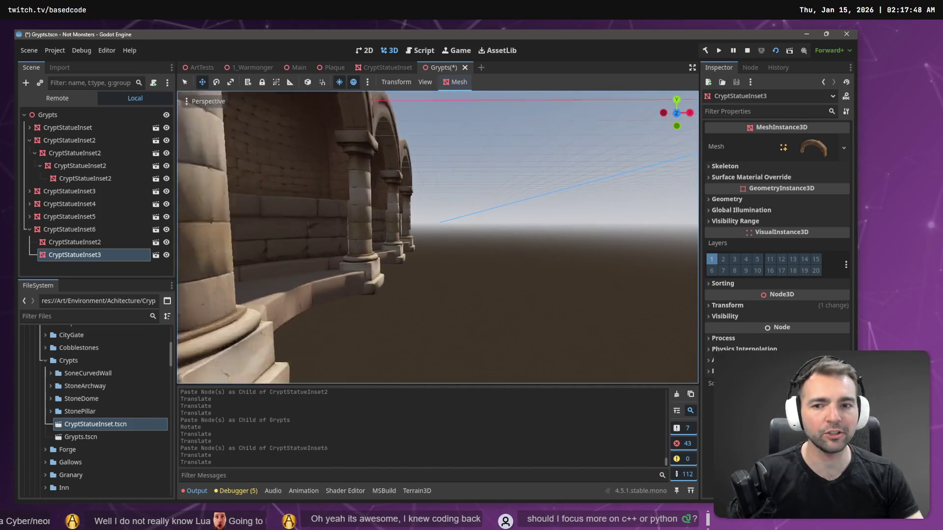
{"action": "key", "text": "w"}
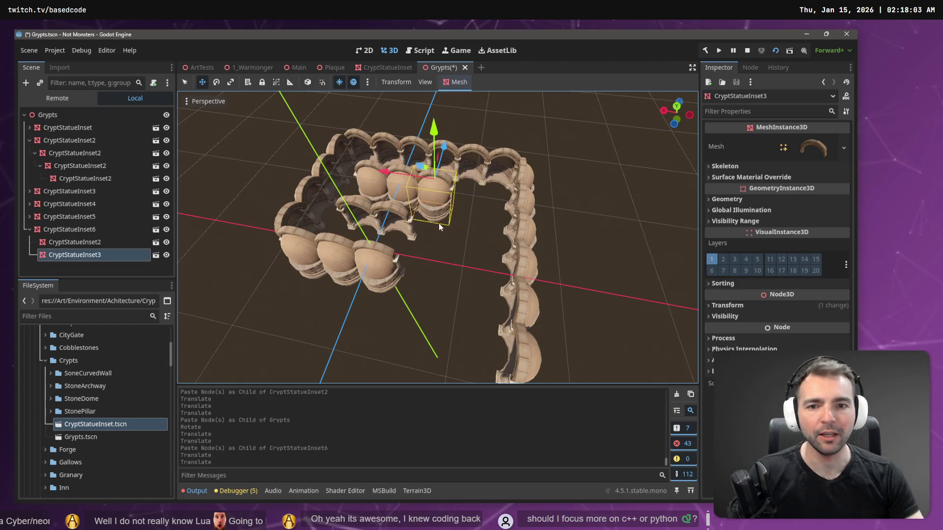
Paste CryptStatueInset7 under Grypts, rotate it 90°, and move it along X and Z inside the ring
{"action": "left_click", "coordinate": [88, 230]}
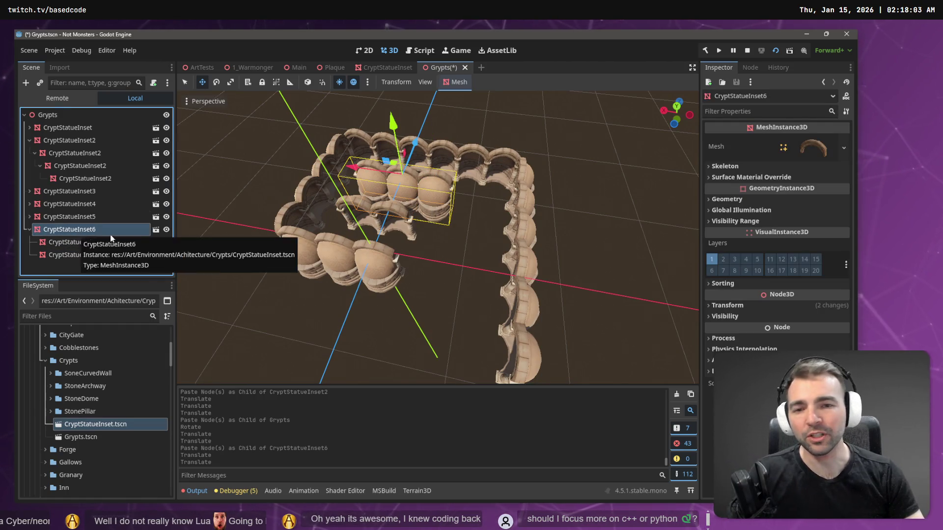
{"action": "key", "text": "ctrl+v"}
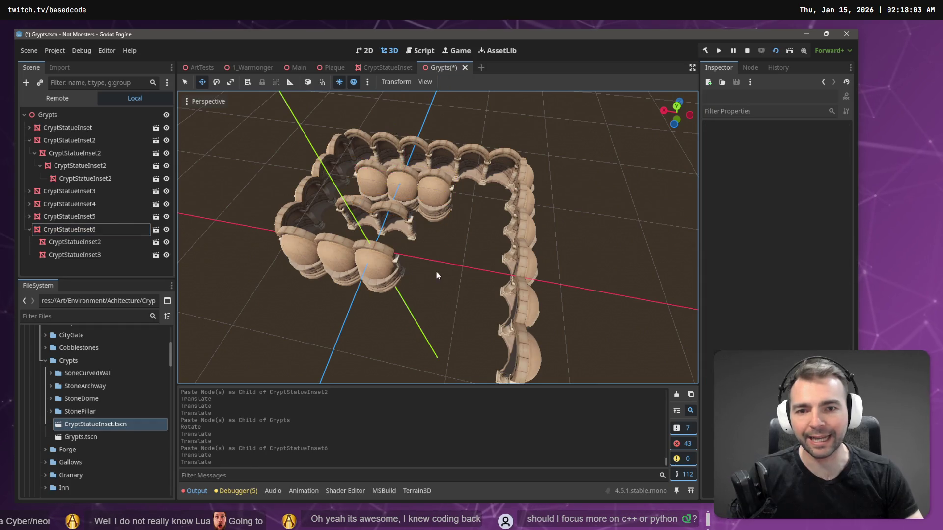
{"action": "left_click_drag", "start_coordinate": [353, 171], "coordinate": [416, 196]}
{"action": "key", "text": "e"}
{"action": "left_click_drag", "start_coordinate": [490, 219], "coordinate": [361, 253]}
{"action": "key", "text": "w"}
{"action": "left_click_drag", "start_coordinate": [423, 179], "coordinate": [442, 186]}
{"action": "key", "text": "ctrl+z"}
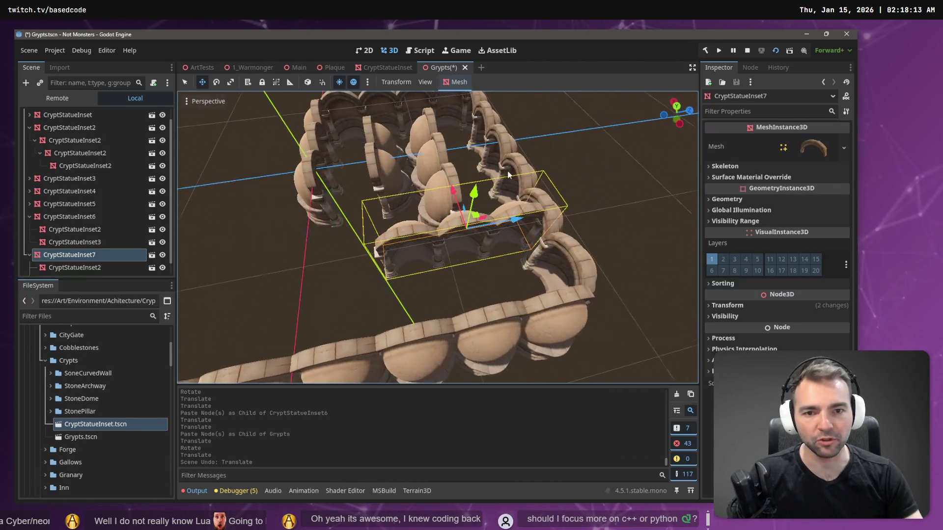
{"action": "mouse_move", "coordinate": [506, 220]}
{"action": "left_mouse_down"}
{"action": "mouse_move", "coordinate": [397, 251]}
{"action": "mouse_move", "coordinate": [501, 239]}
{"action": "mouse_move", "coordinate": [414, 205]}
{"action": "mouse_move", "coordinate": [422, 185]}
{"action": "mouse_move", "coordinate": [438, 193]}
{"action": "left_mouse_up"}
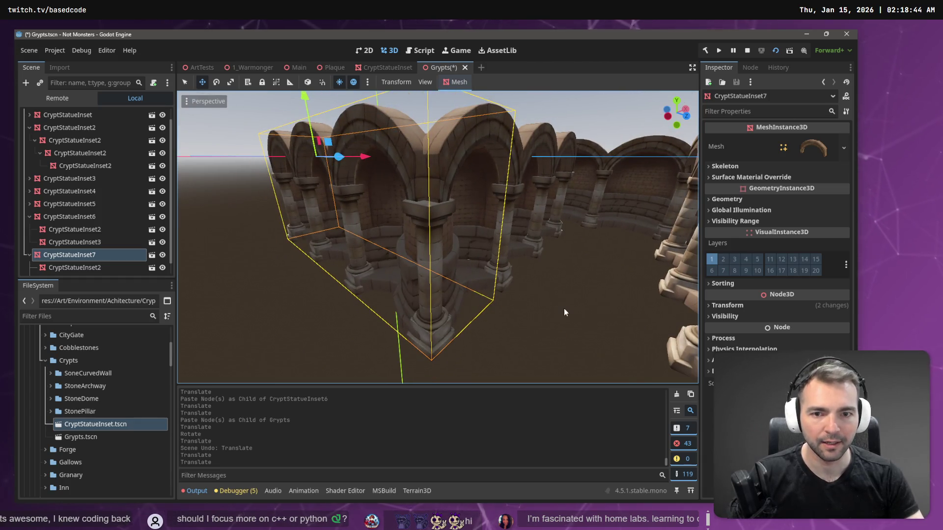
Shift the CryptStatueInset7 arch row a small amount along X so it aligns with neighbouring rows
{"action": "left_click", "coordinate": [564, 312]}
{"action": "left_click_drag", "start_coordinate": [564, 311], "coordinate": [564, 308]}
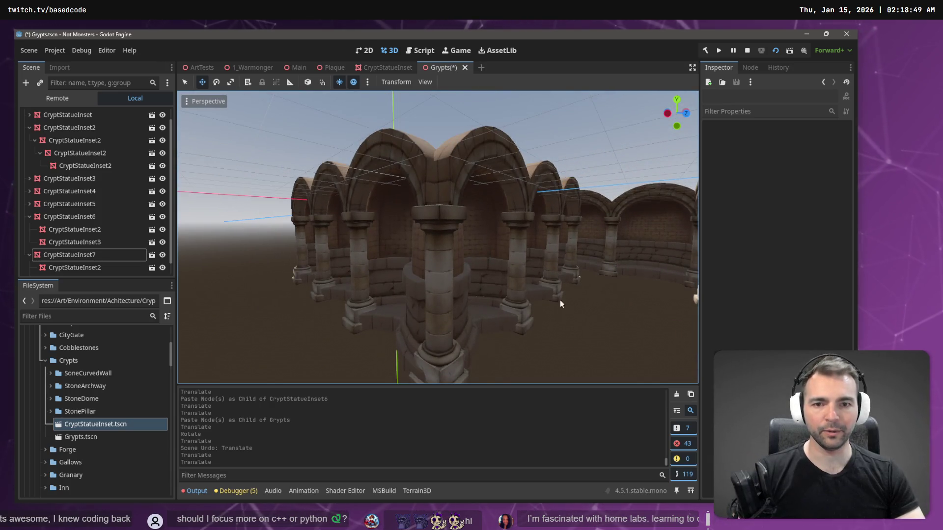
{"action": "left_click_drag", "start_coordinate": [479, 179], "coordinate": [429, 241]}
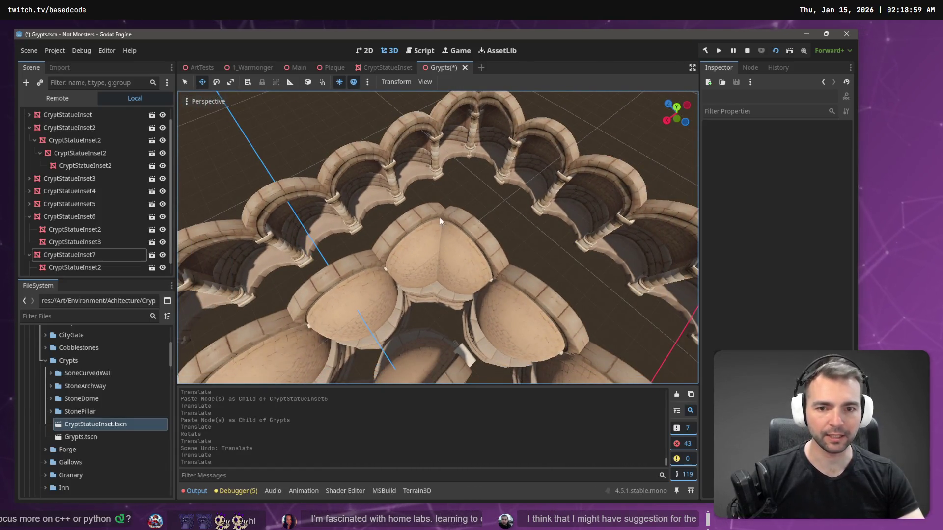
{"action": "left_click_drag", "start_coordinate": [443, 293], "coordinate": [504, 195]}
{"action": "left_click", "coordinate": [98, 255]}
{"action": "left_click_drag", "start_coordinate": [367, 243], "coordinate": [337, 231]}
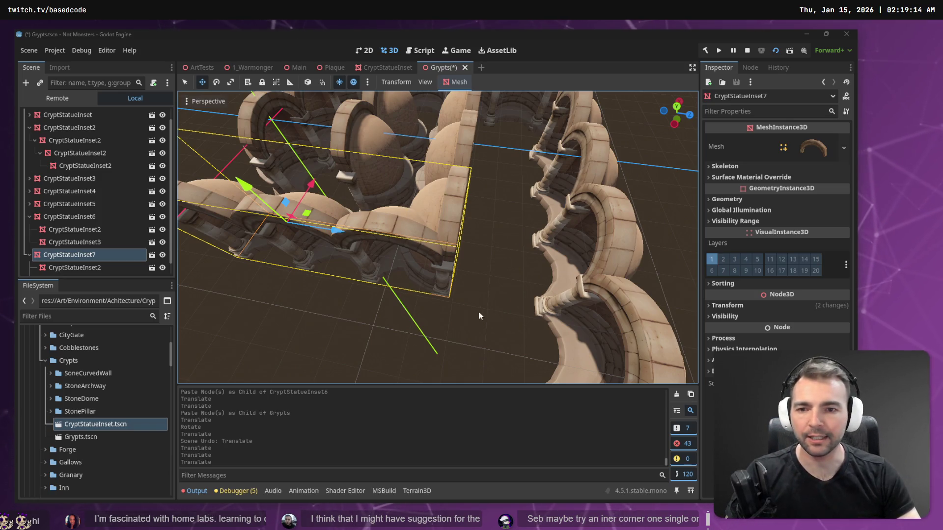
{"action": "left_click_drag", "start_coordinate": [311, 185], "coordinate": [310, 187]}
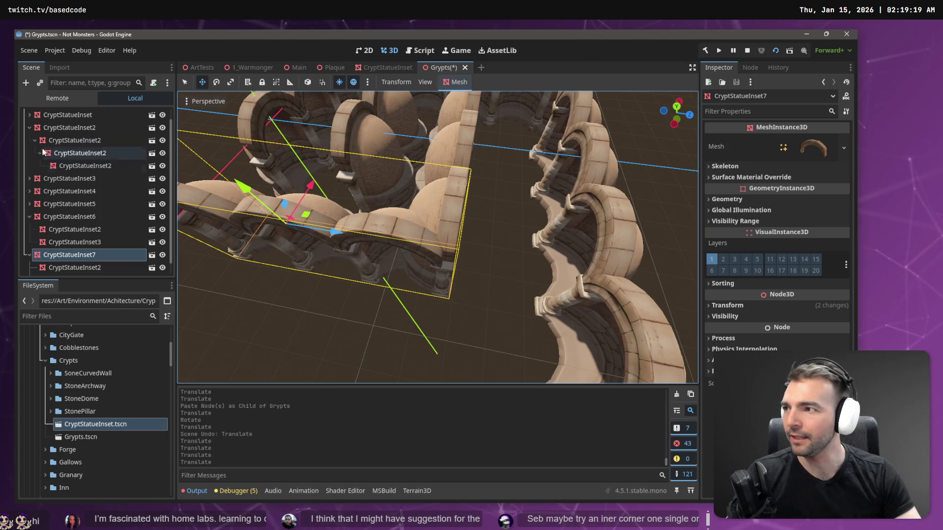
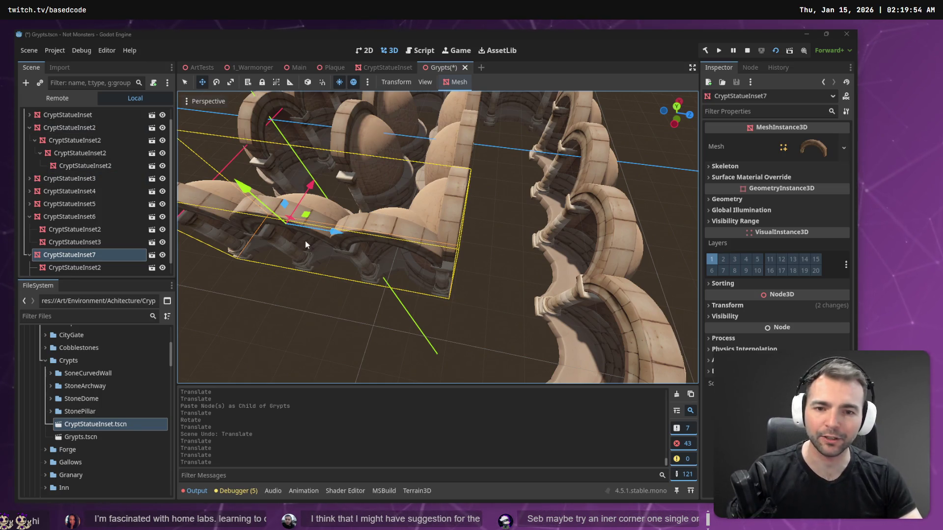
Nudge the CryptStatueInset7 arch section slightly along the Z axis
{"action": "right_click", "coordinate": [313, 251]}
{"action": "scroll", "coordinate": [314, 251], "scroll_direction": "down", "scroll_amount": 3}
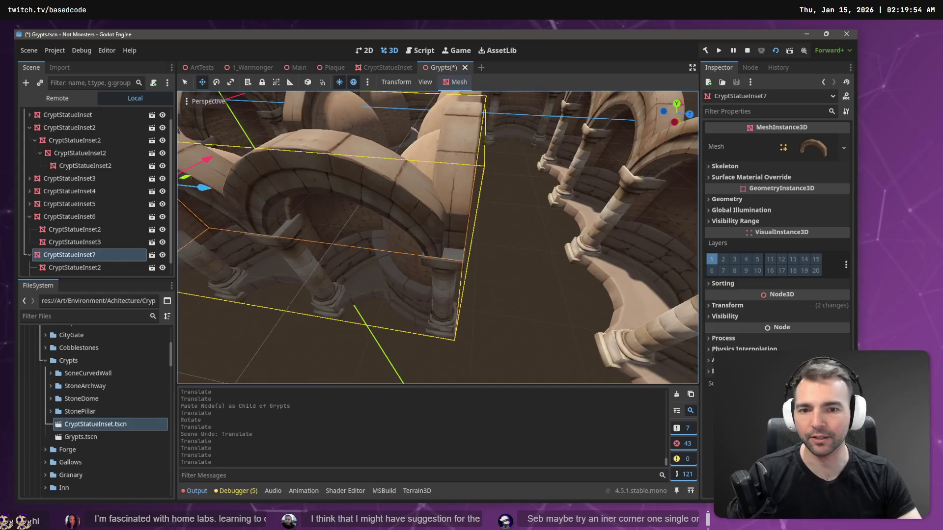
{"action": "scroll", "coordinate": [328, 284], "scroll_direction": "down", "scroll_amount": 5}
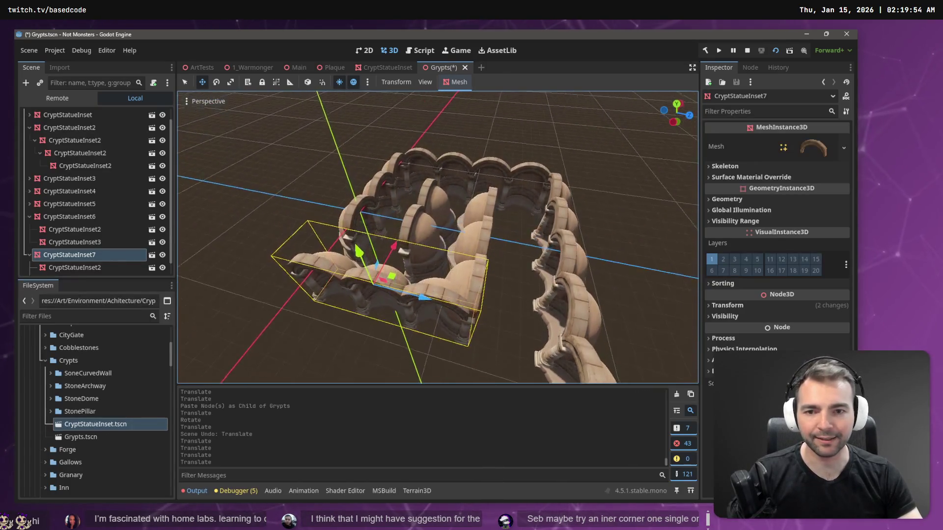
{"action": "key", "text": "g"}
{"action": "key", "text": "z"}
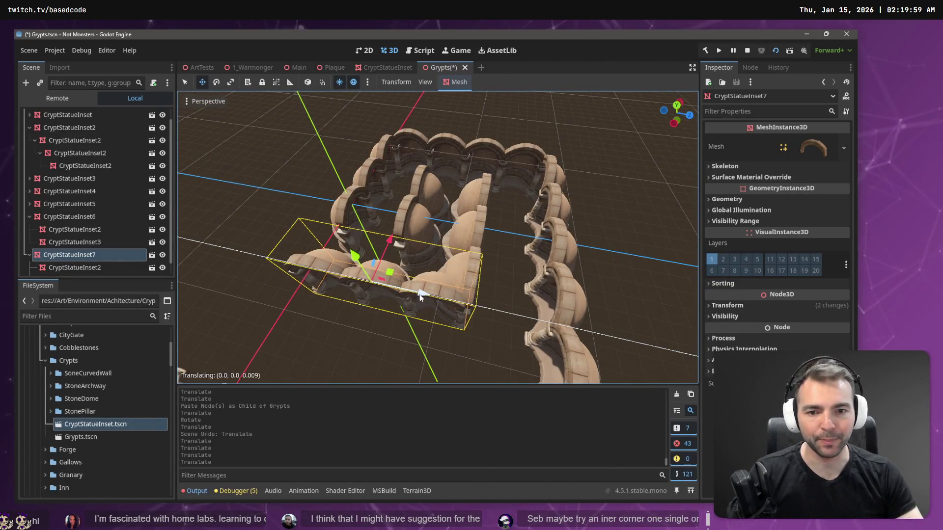
{"action": "left_click", "coordinate": [420, 295]}
Paste two statue-inset copies as children of CryptStatueInset7
{"action": "scroll", "coordinate": [437, 238], "scroll_direction": "up", "scroll_amount": 5}
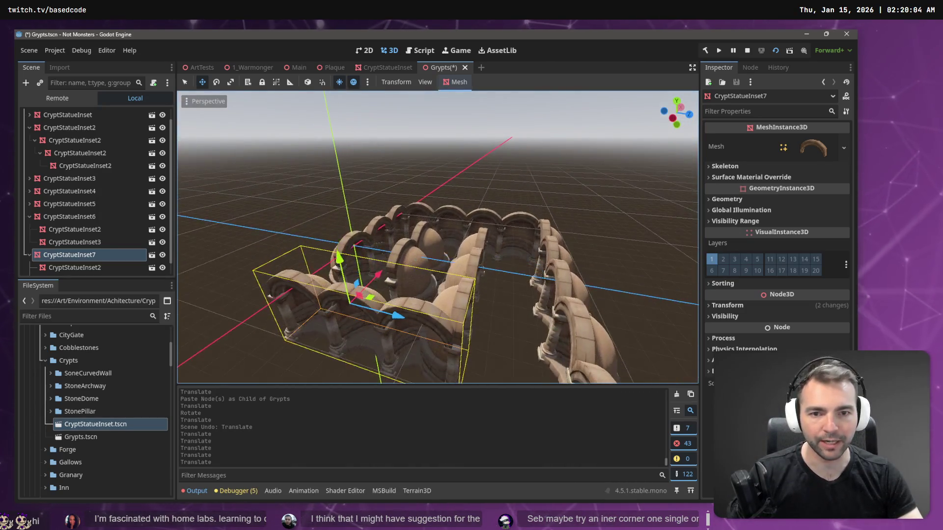
{"action": "scroll", "coordinate": [437, 237], "scroll_direction": "down", "scroll_amount": 5}
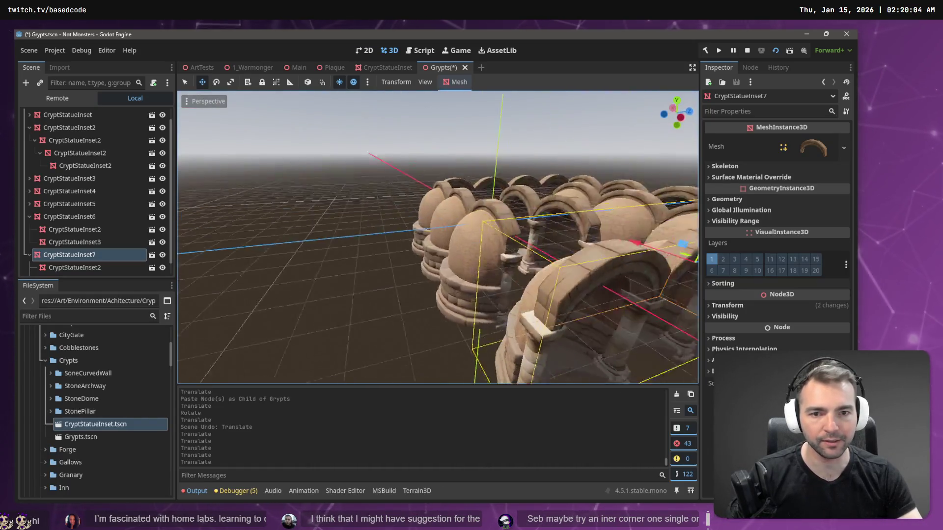
{"action": "left_click_drag", "start_coordinate": [437, 238], "coordinate": [443, 303]}
{"action": "left_click", "coordinate": [84, 269]}
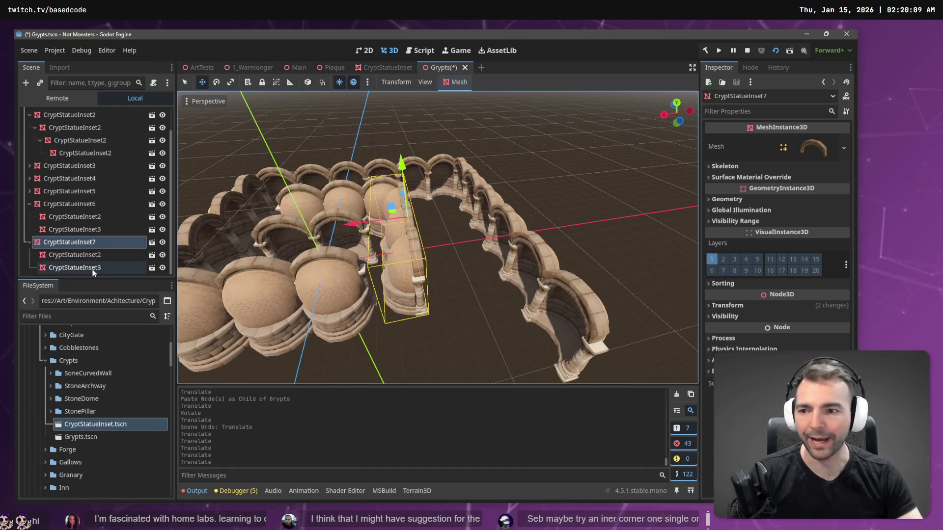
{"action": "key", "text": "ctrl+d"}
{"action": "left_click", "coordinate": [78, 244]}
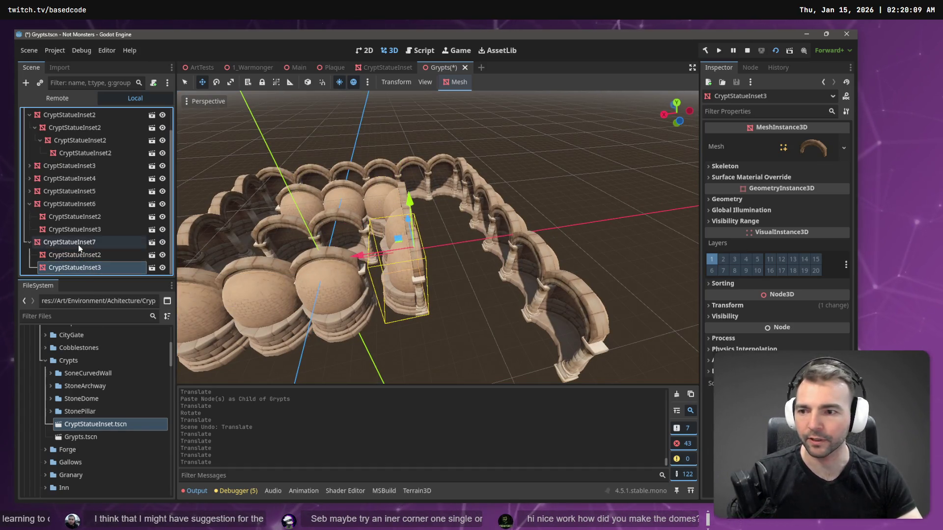
{"action": "key", "text": "ctrl+v"}
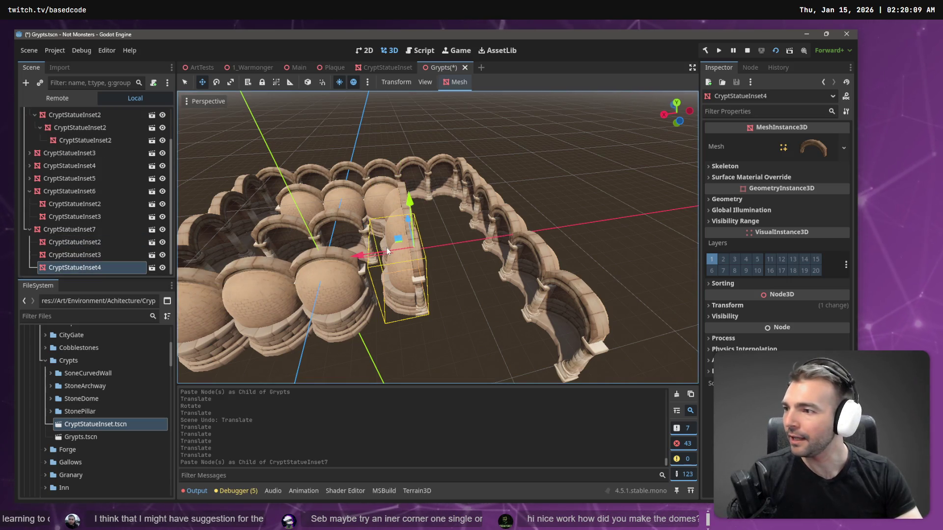
{"action": "mouse_move", "coordinate": [387, 247]}
{"action": "left_mouse_down"}
{"action": "mouse_move", "coordinate": [408, 255]}
{"action": "mouse_move", "coordinate": [471, 245]}
{"action": "mouse_move", "coordinate": [410, 257]}
{"action": "mouse_move", "coordinate": [482, 253]}
{"action": "left_mouse_up"}
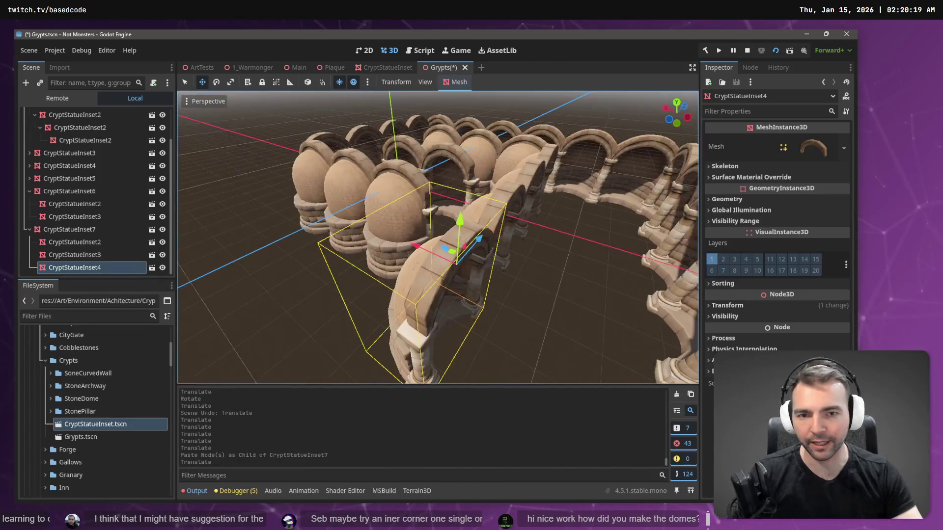
{"action": "left_click", "coordinate": [185, 102]}
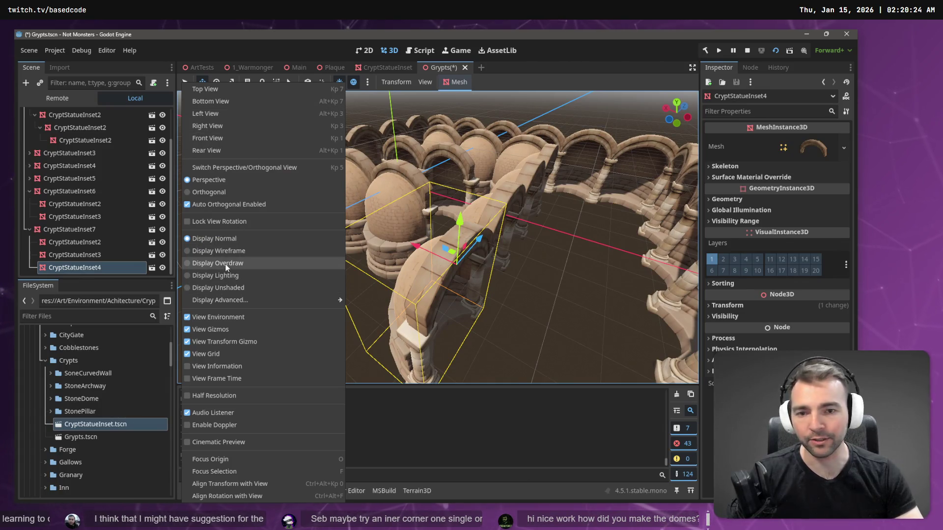
{"action": "left_click", "coordinate": [240, 251]}
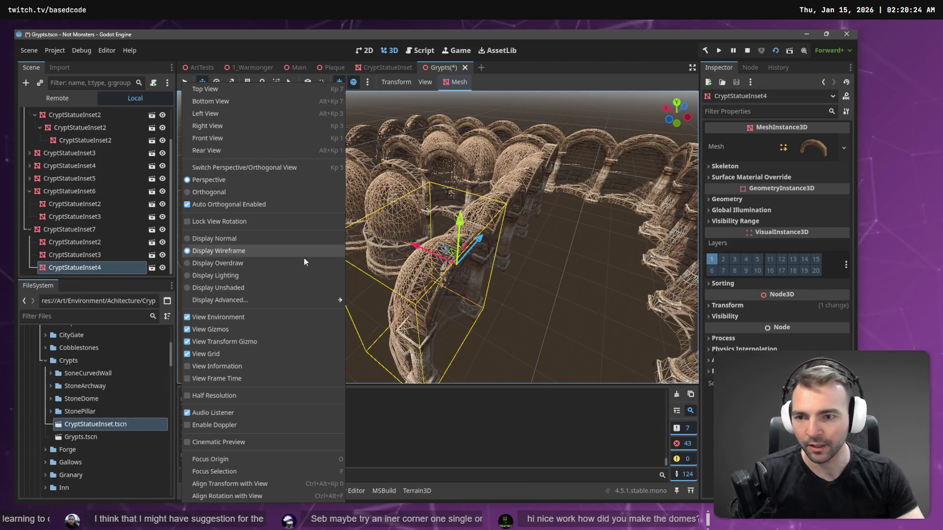
{"action": "left_click", "coordinate": [499, 265]}
{"action": "scroll", "coordinate": [438, 237], "scroll_direction": "up", "scroll_amount": 5}
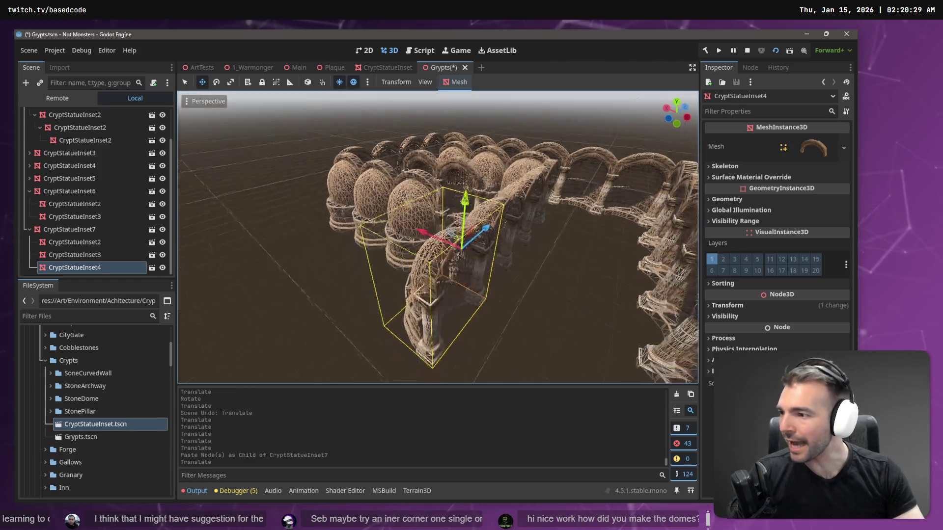
{"action": "scroll", "coordinate": [437, 237], "scroll_direction": "up", "scroll_amount": 5}
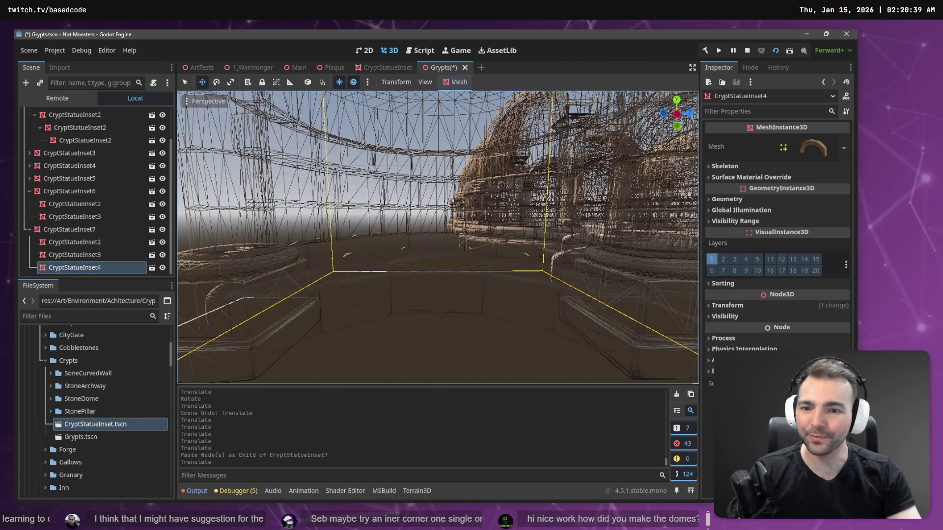
{"action": "right_click", "coordinate": [326, 259]}
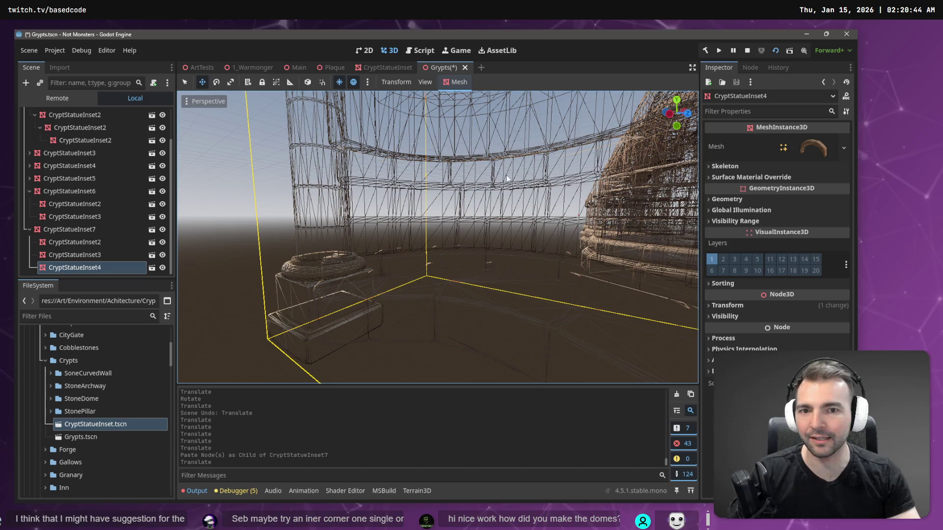
{"action": "key", "text": "f"}
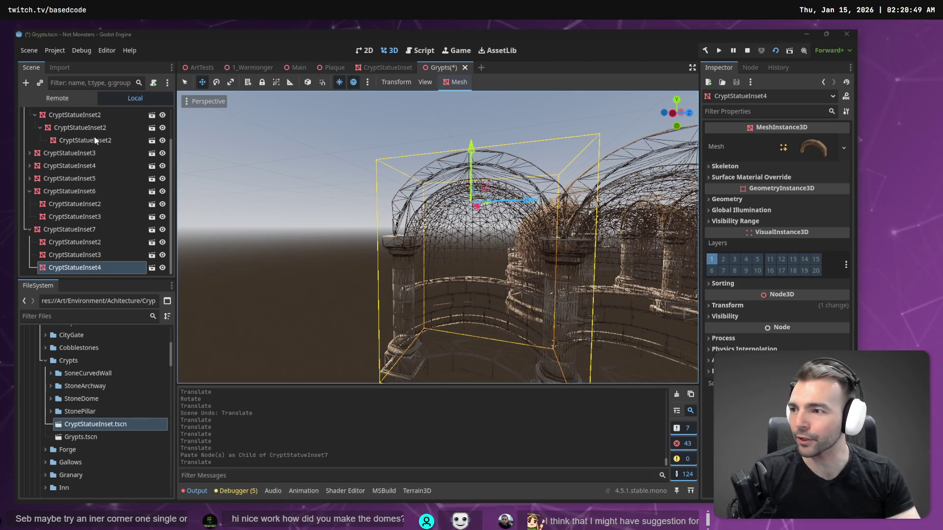
{"action": "right_click", "coordinate": [267, 170]}
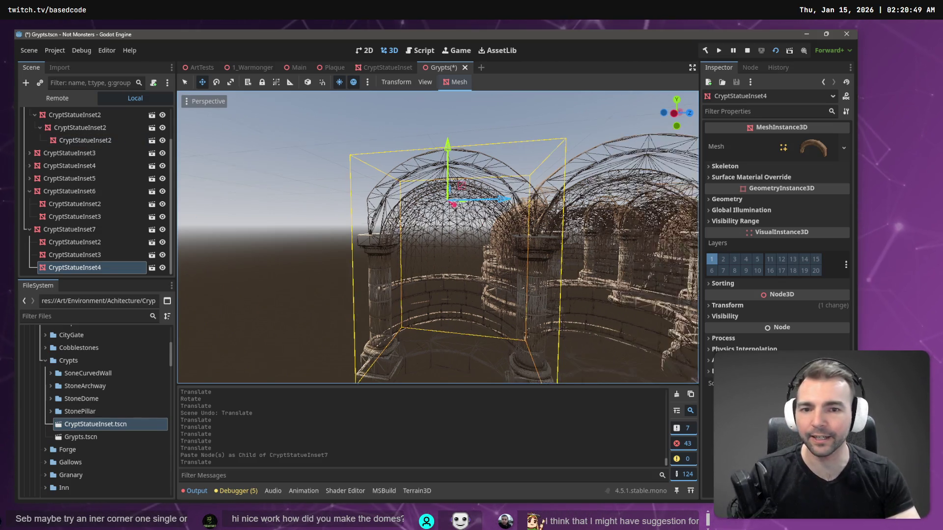
{"action": "right_click", "coordinate": [310, 179]}
{"action": "left_click", "coordinate": [186, 101]}
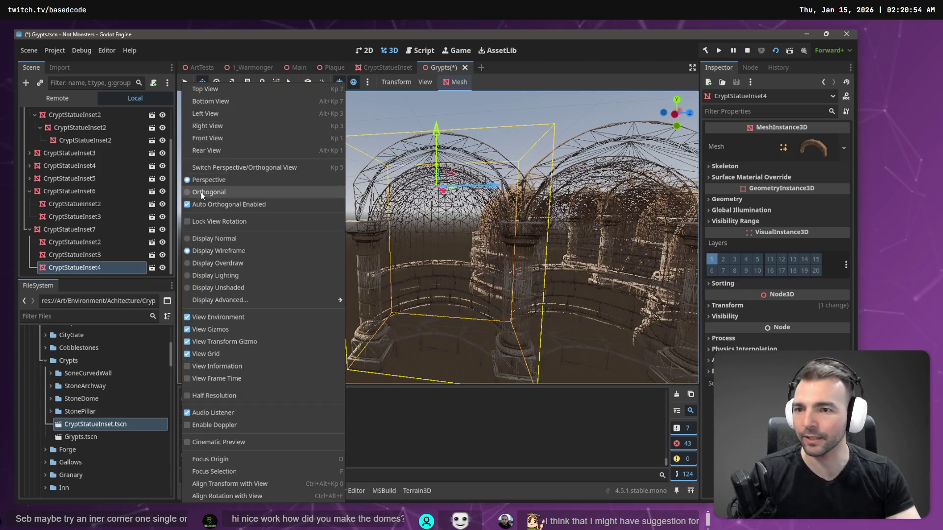
{"action": "left_click", "coordinate": [215, 238]}
{"action": "left_click", "coordinate": [505, 274]}
{"action": "scroll", "coordinate": [544, 274], "scroll_direction": "up", "scroll_amount": 2}
{"action": "key", "text": "s"}
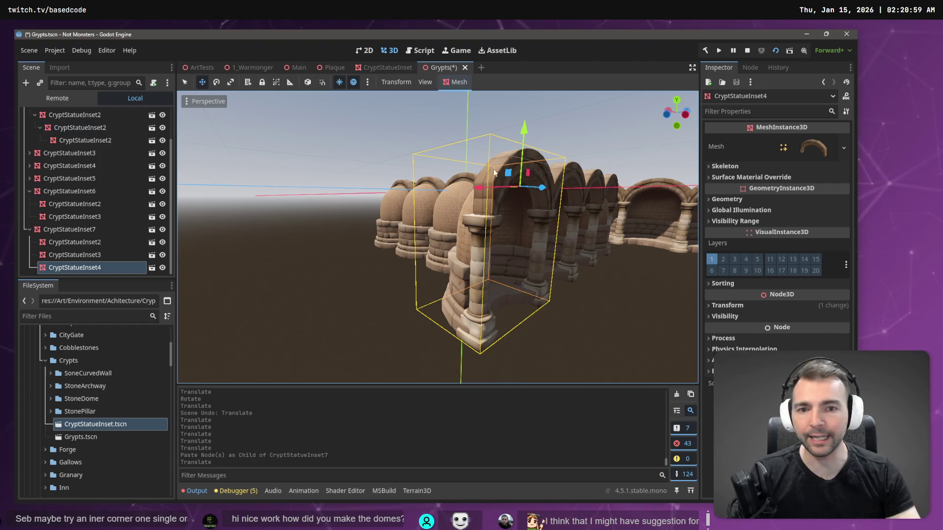
{"action": "key", "text": "w"}
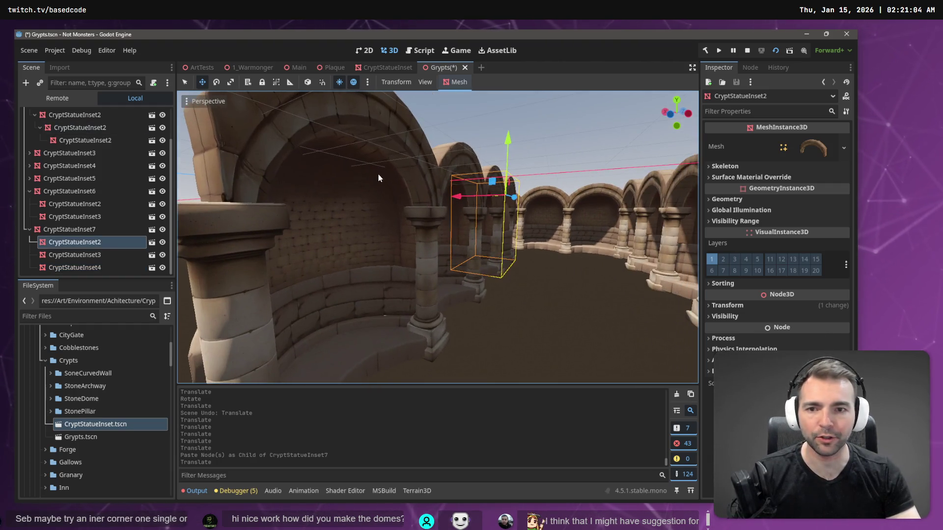
{"action": "key", "text": "s"}
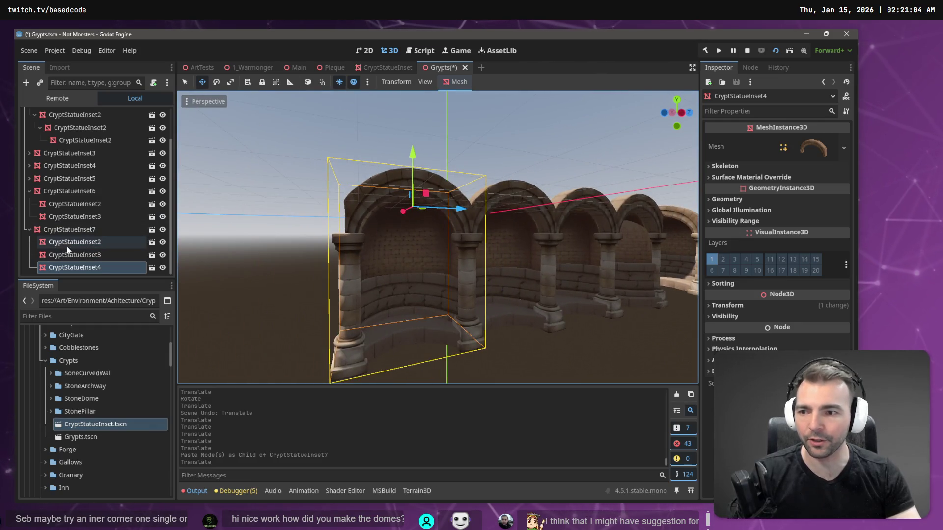
{"action": "left_click", "coordinate": [152, 259]}
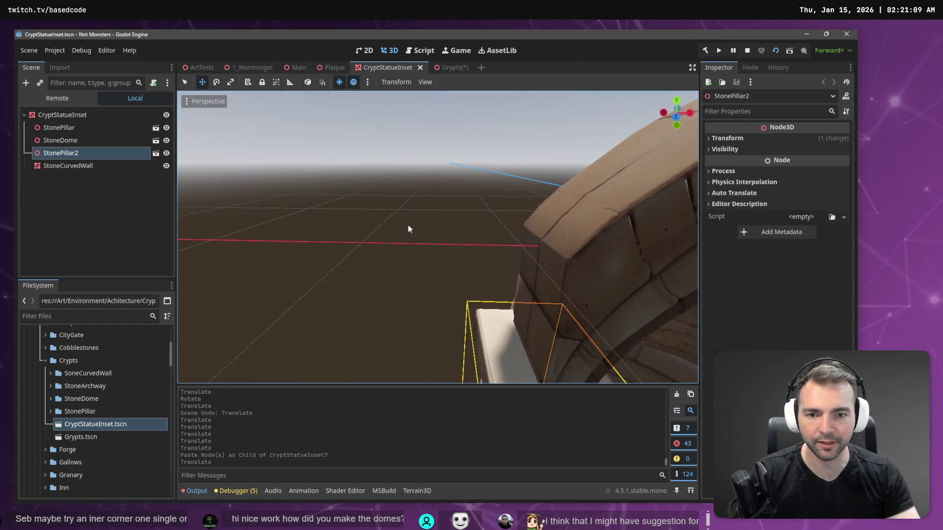
Inspect the arch's StonePillar, StoneDome and StoneCurvedWall parts, ending with StoneCurvedWall selected
{"action": "key", "text": "d"}
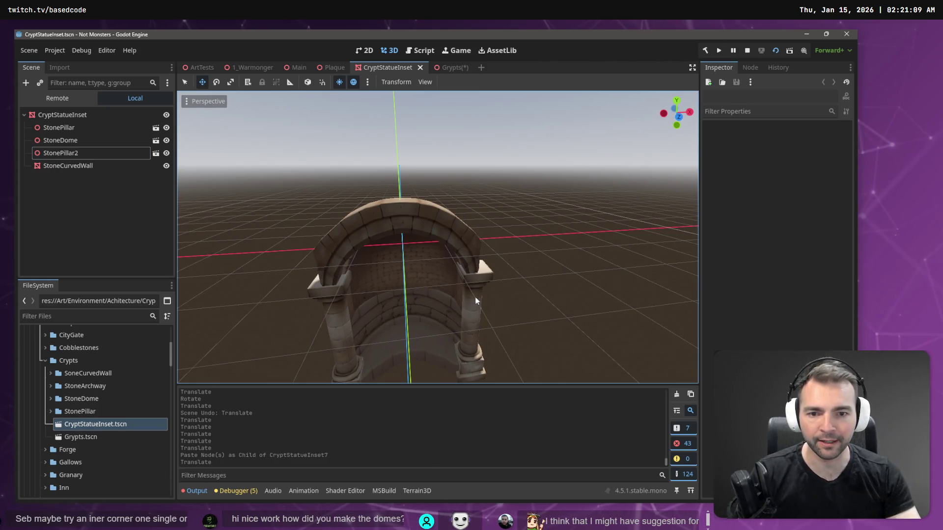
{"action": "left_click", "coordinate": [473, 299]}
{"action": "mouse_move", "coordinate": [497, 334]}
{"action": "left_mouse_down"}
{"action": "mouse_move", "coordinate": [452, 314]}
{"action": "mouse_move", "coordinate": [480, 242]}
{"action": "left_mouse_up"}
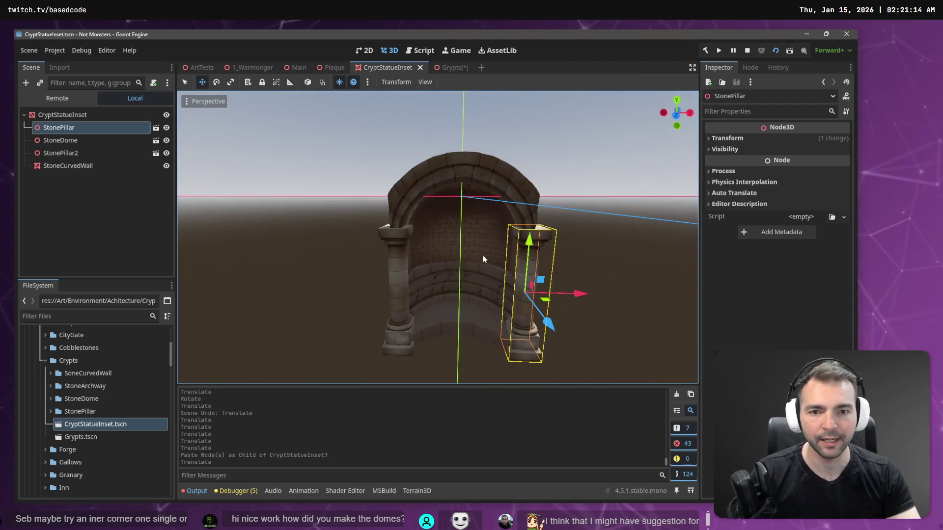
{"action": "left_click", "coordinate": [480, 242]}
{"action": "left_click", "coordinate": [471, 302]}
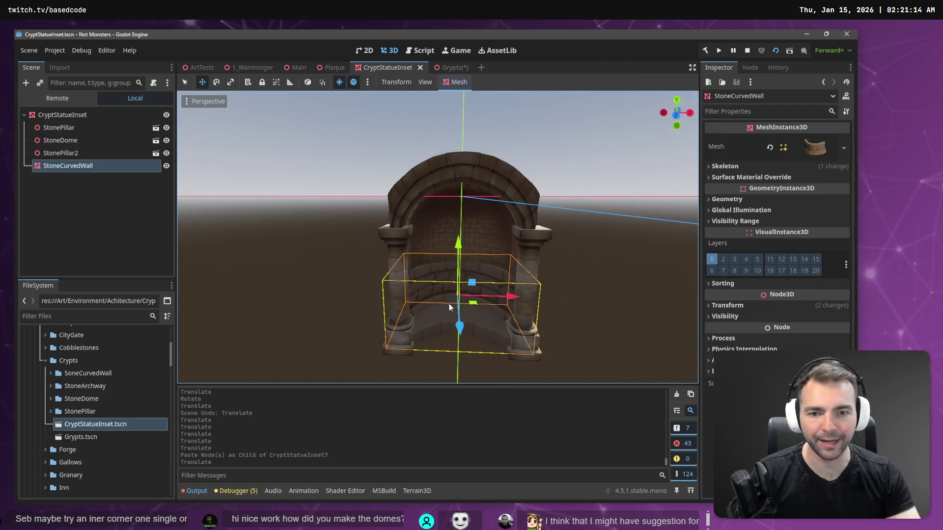
{"action": "left_click", "coordinate": [484, 171]}
{"action": "left_click", "coordinate": [484, 157]}
{"action": "mouse_move", "coordinate": [483, 157]}
{"action": "left_mouse_down"}
{"action": "mouse_move", "coordinate": [383, 170]}
{"action": "mouse_move", "coordinate": [408, 172]}
{"action": "left_mouse_up"}
{"action": "mouse_move", "coordinate": [470, 203]}
{"action": "left_mouse_down"}
{"action": "mouse_move", "coordinate": [415, 383]}
{"action": "mouse_move", "coordinate": [373, 383]}
{"action": "left_mouse_up"}
{"action": "left_click", "coordinate": [429, 293]}
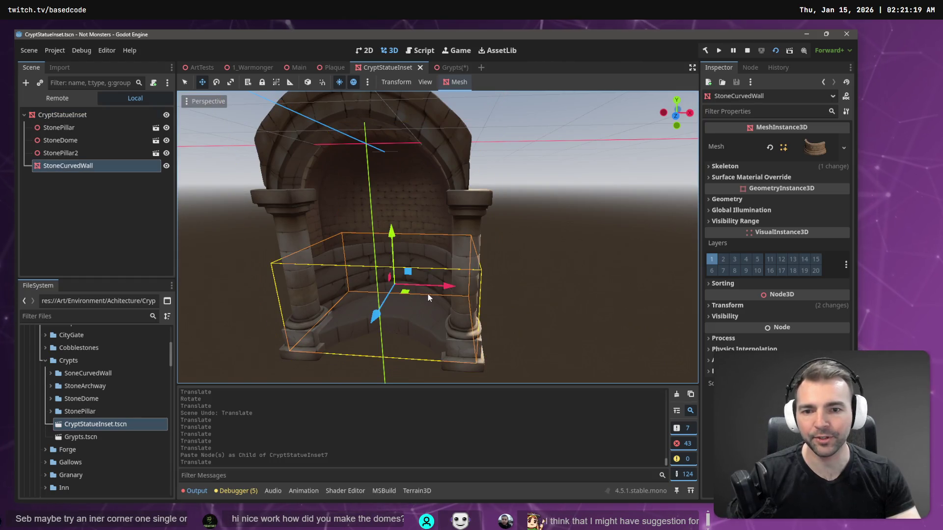
{"action": "left_click", "coordinate": [552, 280]}
{"action": "mouse_move", "coordinate": [552, 278]}
{"action": "left_mouse_down"}
{"action": "mouse_move", "coordinate": [501, 326]}
{"action": "mouse_move", "coordinate": [438, 288]}
{"action": "left_mouse_up"}
{"action": "left_click", "coordinate": [438, 287]}
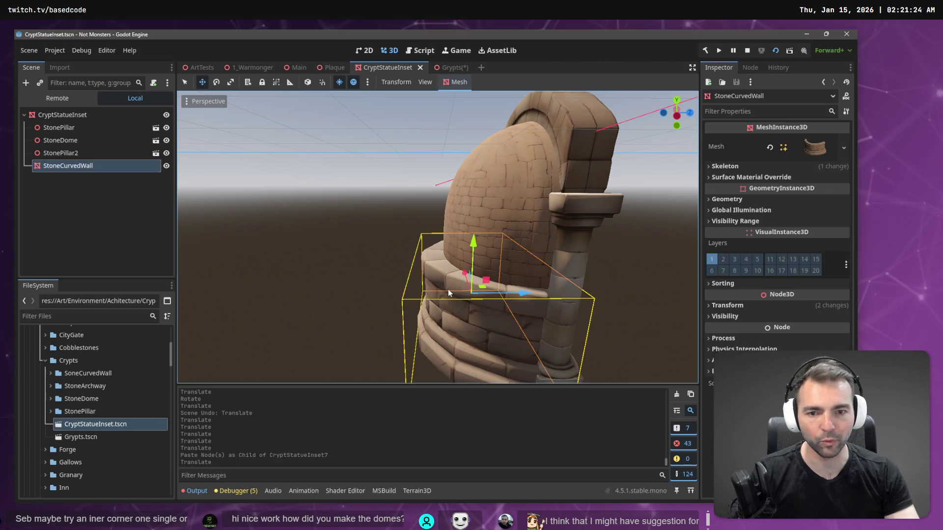
{"action": "scroll", "coordinate": [448, 289], "scroll_direction": "down", "scroll_amount": 5}
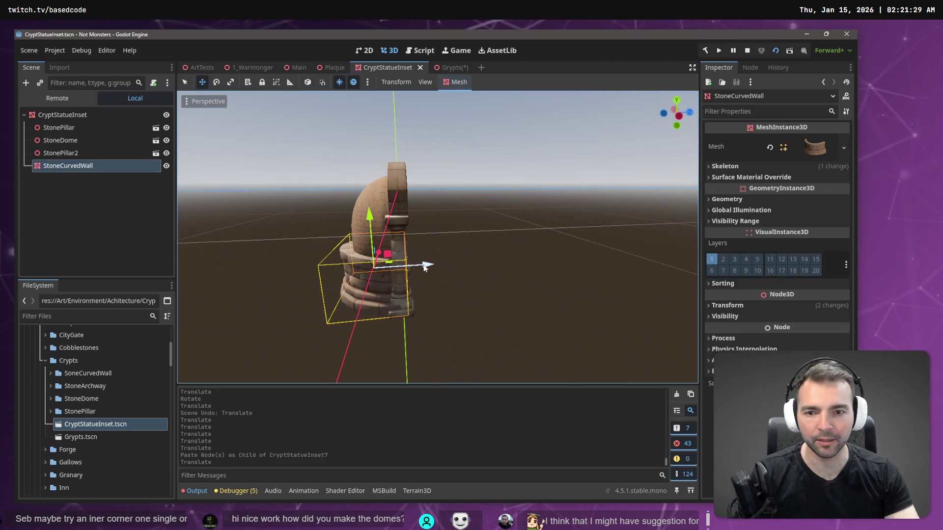
Paste a curved-wall copy, turn it 180 degrees and slide it about 2 units along Z
{"action": "key", "text": "ctrl+v"}
{"action": "key", "text": "e"}
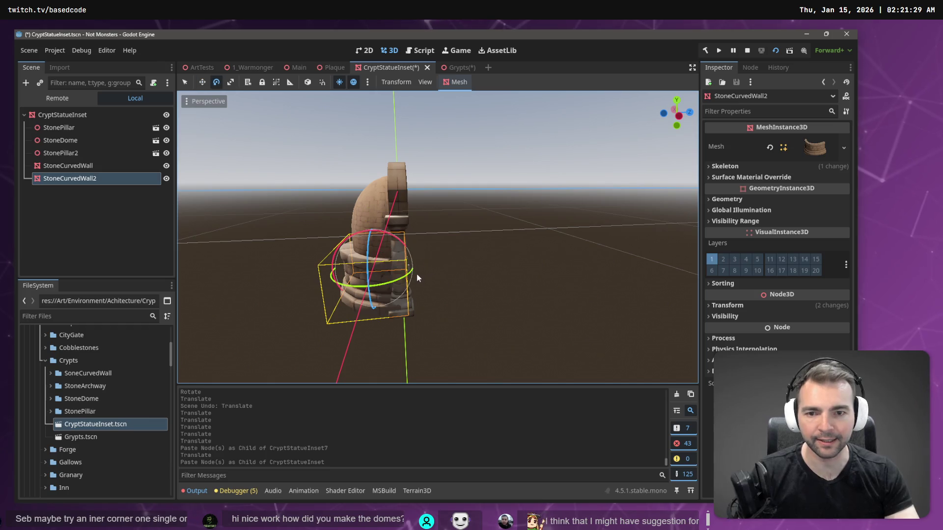
{"action": "left_click_drag", "start_coordinate": [400, 281], "coordinate": [186, 276]}
{"action": "mouse_move", "coordinate": [102, 278]}
{"action": "left_mouse_down"}
{"action": "mouse_move", "coordinate": [283, 205]}
{"action": "mouse_move", "coordinate": [273, 213]}
{"action": "mouse_move", "coordinate": [280, 235]}
{"action": "left_mouse_up"}
{"action": "key", "text": "w"}
{"action": "mouse_move", "coordinate": [421, 265]}
{"action": "left_mouse_down"}
{"action": "mouse_move", "coordinate": [496, 272]}
{"action": "mouse_move", "coordinate": [464, 276]}
{"action": "left_mouse_up"}
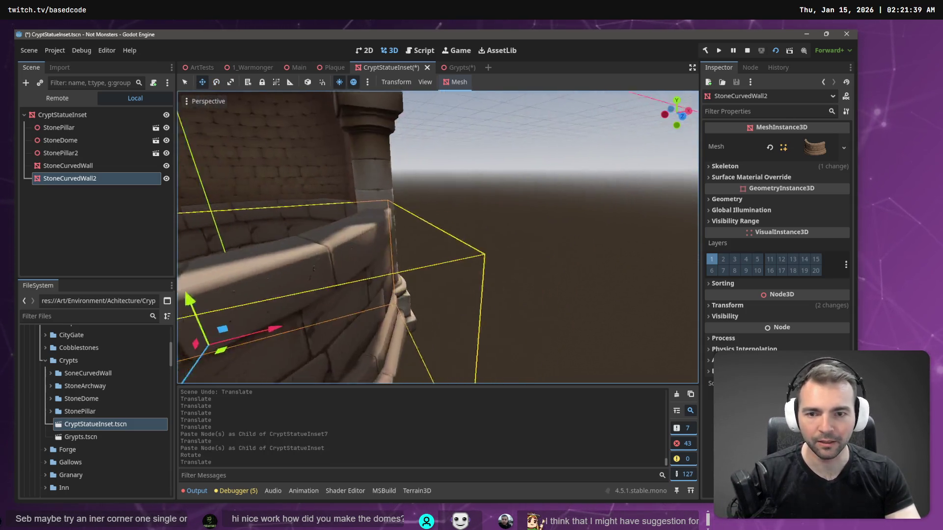
{"action": "left_click", "coordinate": [573, 238]}
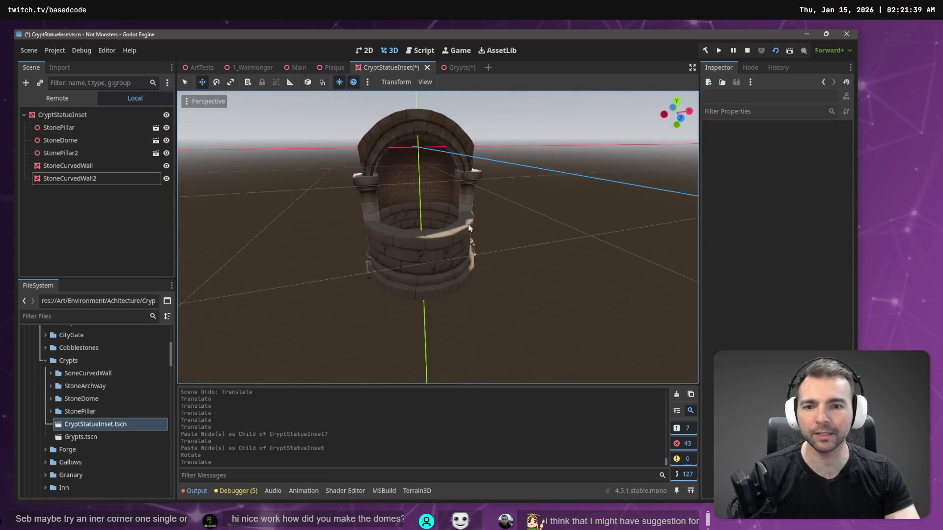
Undo the wall copy's move and rotation, then return to the Grypts scene
{"action": "key", "text": "ctrl+z"}
{"action": "key", "text": "ctrl+z"}
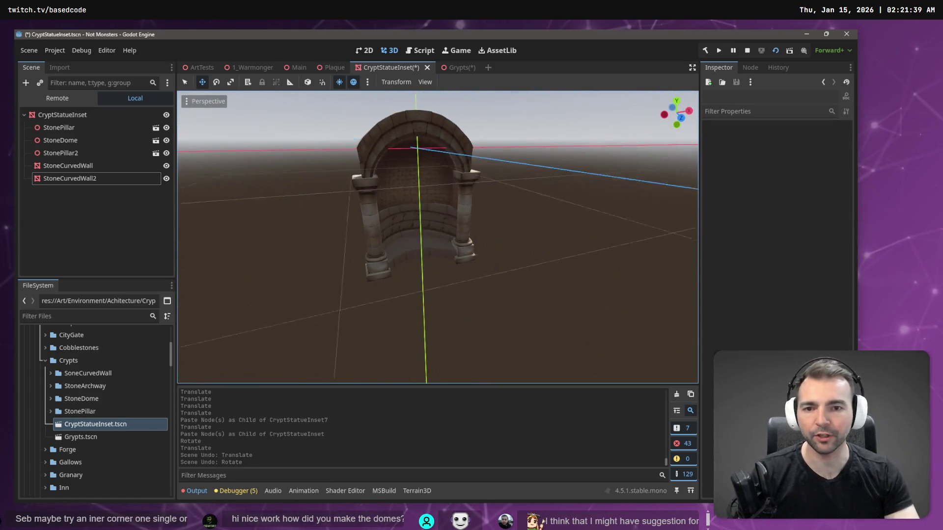
{"action": "left_click_drag", "start_coordinate": [422, 277], "coordinate": [353, 277]}
{"action": "key", "text": "ctrl+z"}
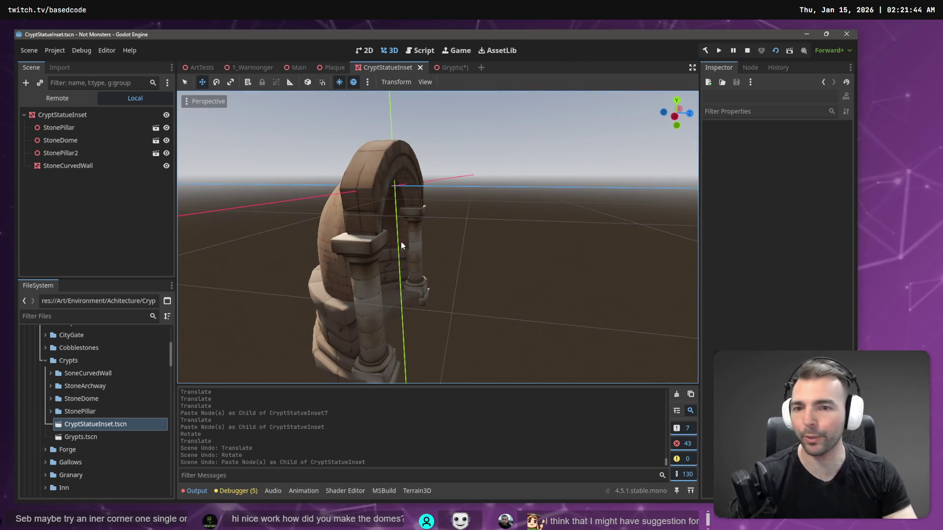
{"action": "left_click", "coordinate": [457, 69]}
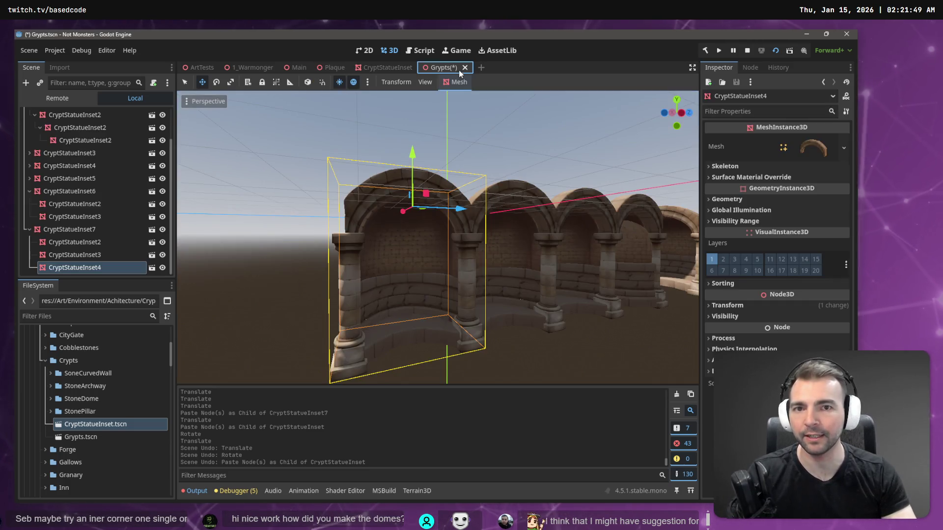
{"action": "left_click", "coordinate": [511, 328]}
{"action": "key", "text": "w"}
{"action": "key", "text": "w"}
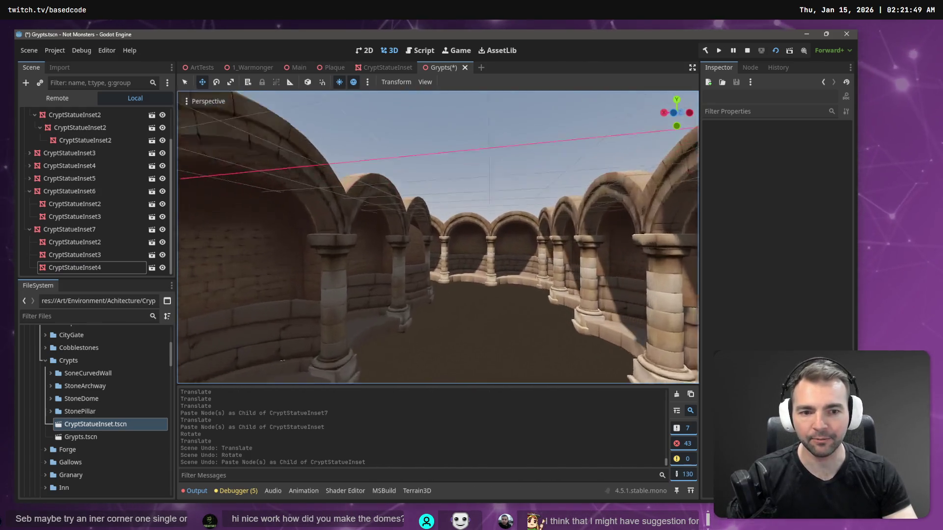
{"action": "key", "text": "w"}
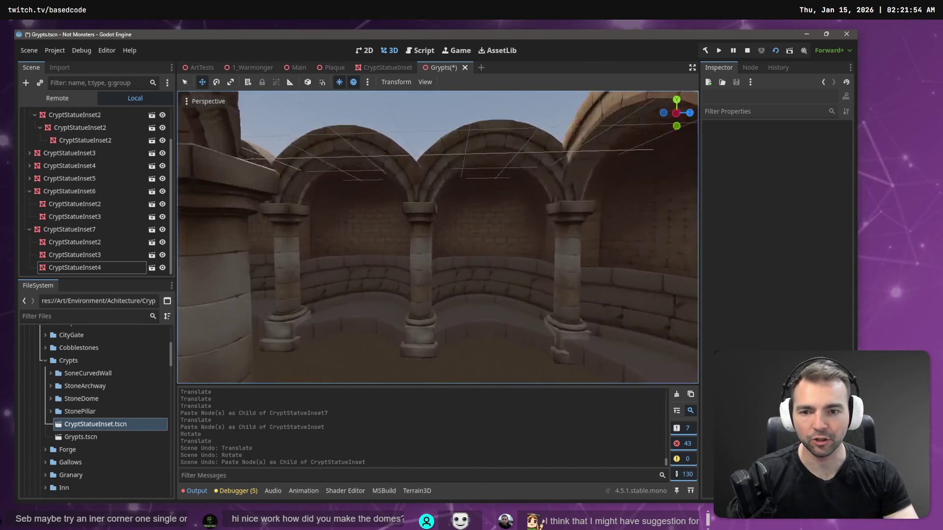
{"action": "key", "text": "w"}
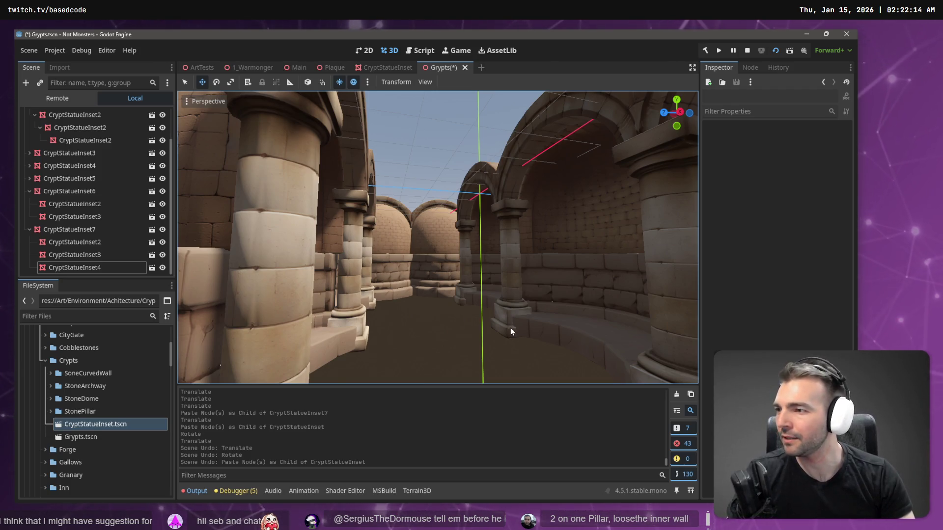
{"action": "mouse_move", "coordinate": [433, 319]}
{"action": "left_mouse_down"}
{"action": "mouse_move", "coordinate": [422, 314]}
{"action": "mouse_move", "coordinate": [472, 300]}
{"action": "mouse_move", "coordinate": [437, 304]}
{"action": "mouse_move", "coordinate": [392, 285]}
{"action": "left_mouse_up"}
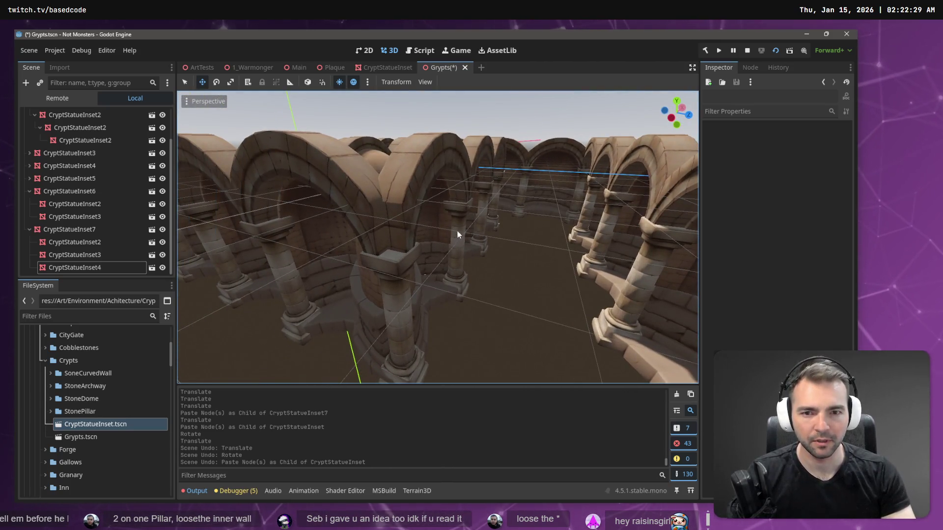
{"action": "left_click_drag", "start_coordinate": [455, 238], "coordinate": [382, 228]}
{"action": "mouse_move", "coordinate": [499, 225]}
{"action": "left_mouse_down"}
{"action": "mouse_move", "coordinate": [502, 234]}
{"action": "mouse_move", "coordinate": [461, 245]}
{"action": "left_mouse_up"}
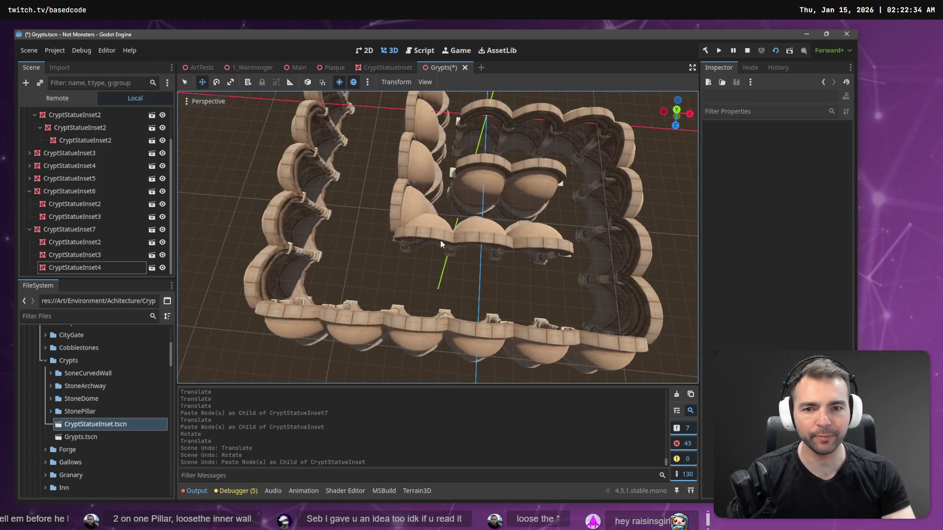
{"action": "mouse_move", "coordinate": [391, 193]}
{"action": "left_mouse_down"}
{"action": "mouse_move", "coordinate": [388, 175]}
{"action": "mouse_move", "coordinate": [451, 192]}
{"action": "left_mouse_up"}
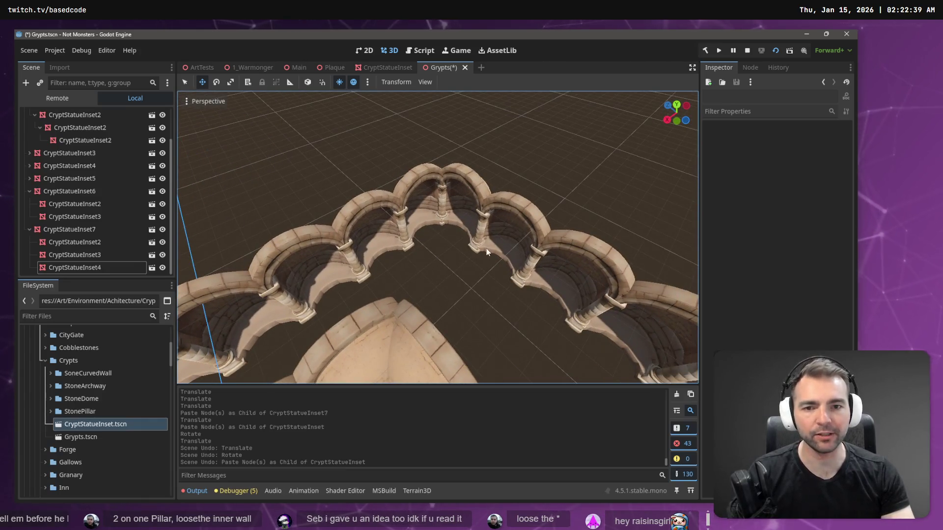
{"action": "left_click_drag", "start_coordinate": [484, 236], "coordinate": [486, 227]}
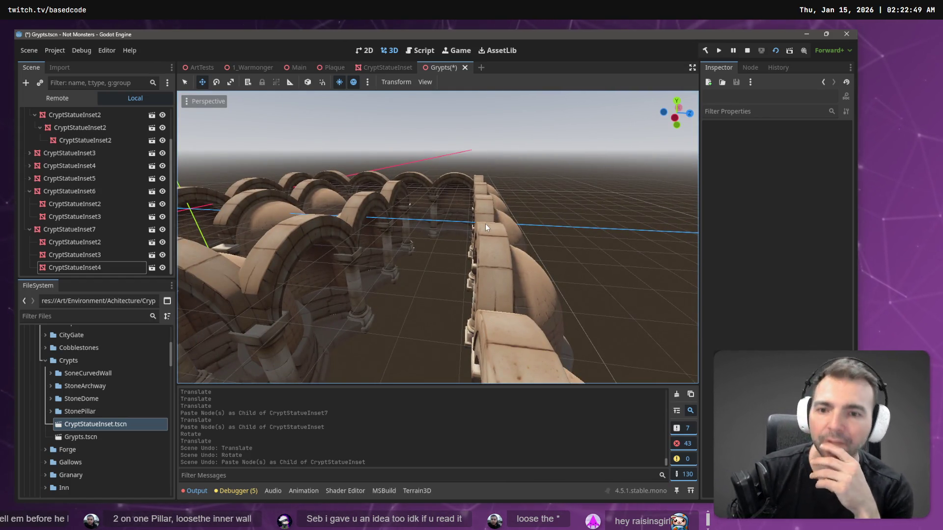
{"action": "mouse_move", "coordinate": [422, 215]}
{"action": "left_mouse_down"}
{"action": "mouse_move", "coordinate": [535, 260]}
{"action": "mouse_move", "coordinate": [423, 159]}
{"action": "mouse_move", "coordinate": [462, 170]}
{"action": "mouse_move", "coordinate": [425, 338]}
{"action": "left_mouse_up"}
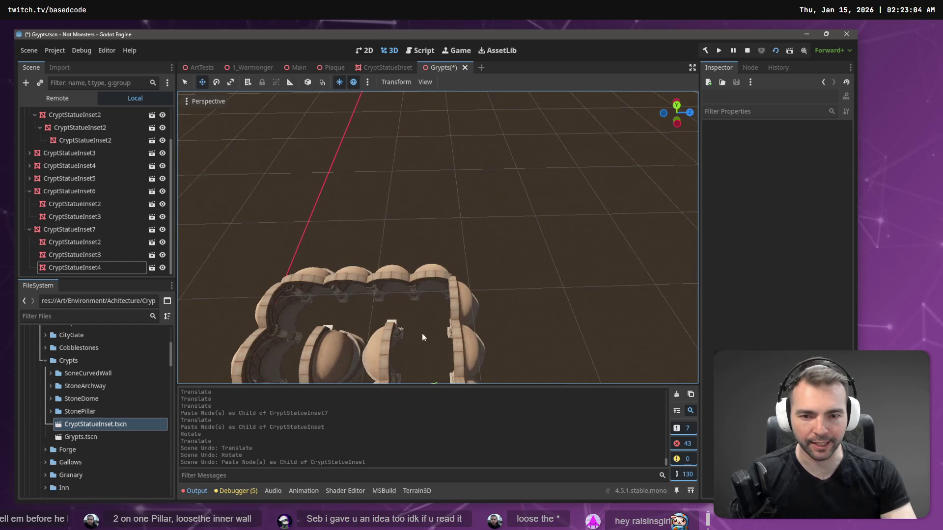
{"action": "left_click_drag", "start_coordinate": [405, 297], "coordinate": [406, 356]}
{"action": "left_click_drag", "start_coordinate": [433, 302], "coordinate": [433, 301]}
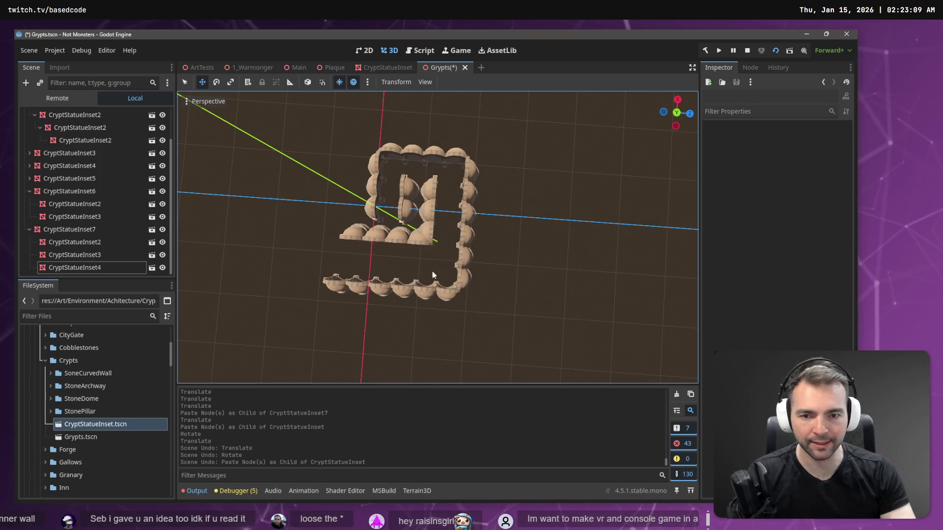
{"action": "left_click_drag", "start_coordinate": [331, 264], "coordinate": [364, 245]}
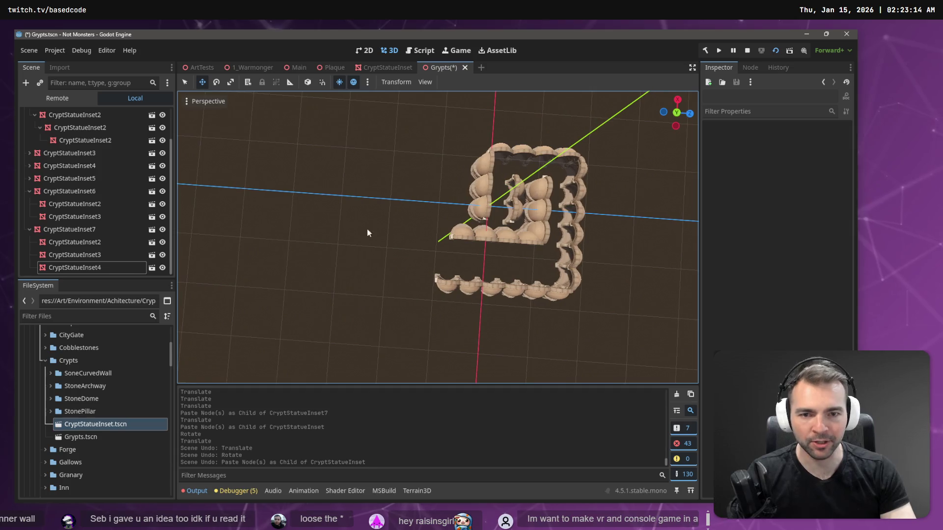
Save Grypts.tscn with its closed ring of domed statue-inset arches
{"action": "left_click", "coordinate": [447, 285]}
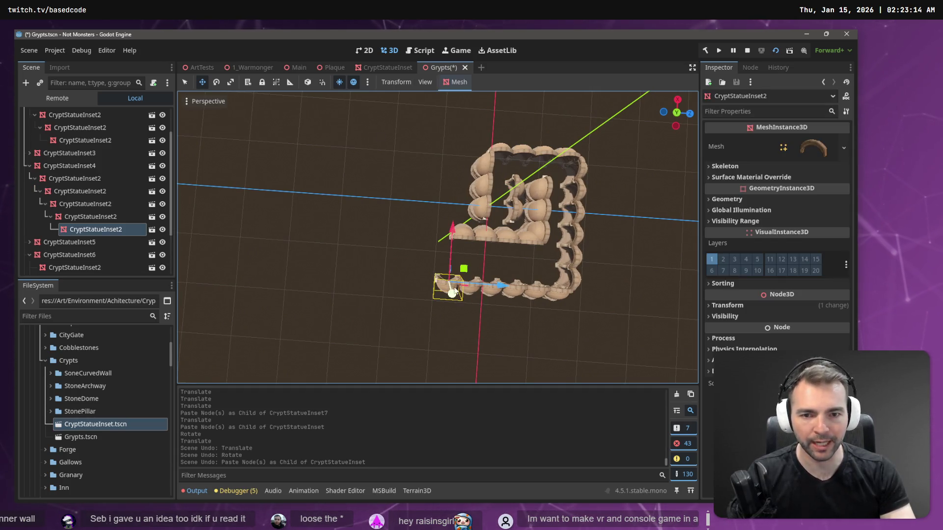
{"action": "mouse_move", "coordinate": [363, 245]}
{"action": "left_mouse_down"}
{"action": "mouse_move", "coordinate": [290, 245]}
{"action": "mouse_move", "coordinate": [493, 274]}
{"action": "mouse_move", "coordinate": [407, 280]}
{"action": "mouse_move", "coordinate": [334, 268]}
{"action": "left_mouse_up"}
{"action": "key", "text": "ctrl+s"}
{"action": "scroll", "coordinate": [355, 161], "scroll_direction": "down", "scroll_amount": 5}
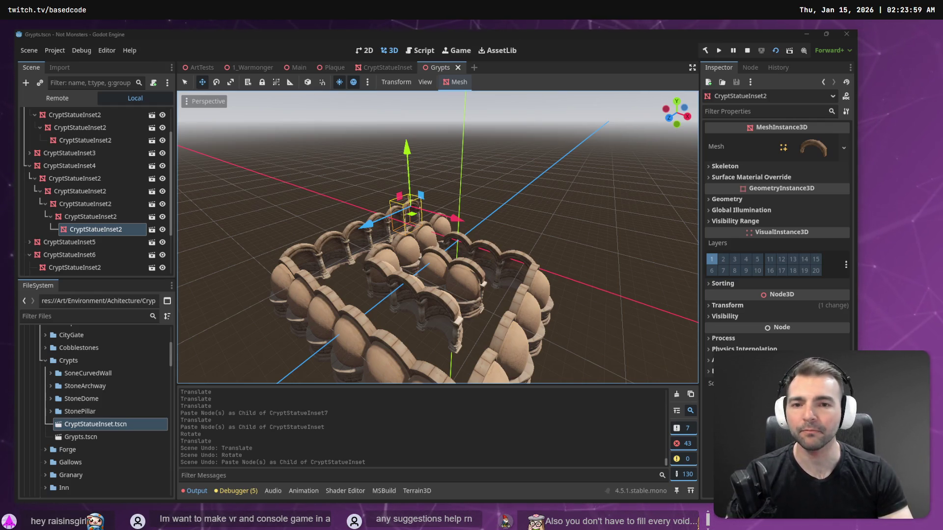
{"action": "left_click", "coordinate": [296, 114]}
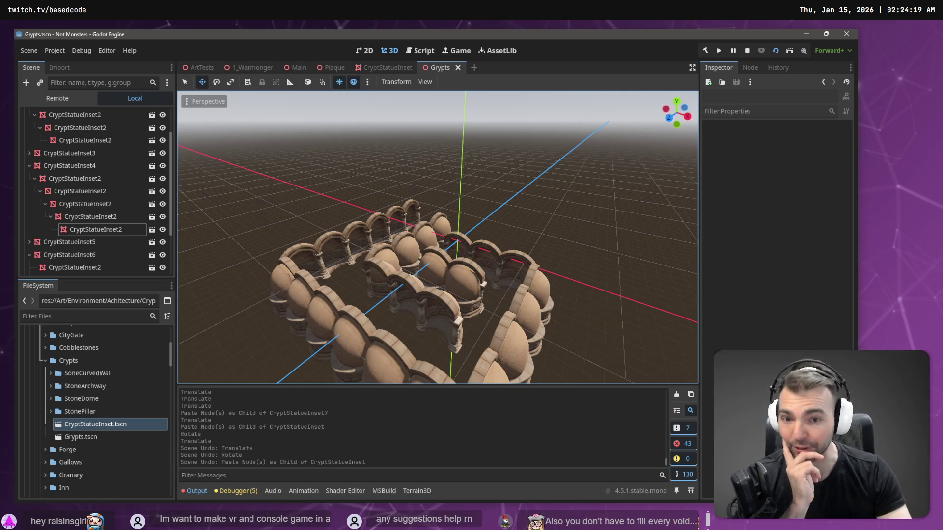
{"action": "right_click", "coordinate": [307, 125]}
{"action": "key", "text": "w"}
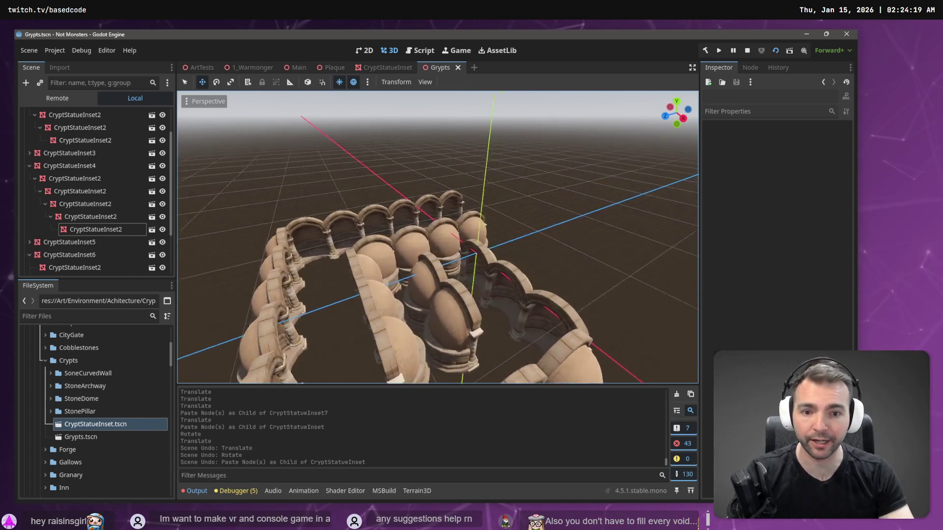
{"action": "key", "text": "s"}
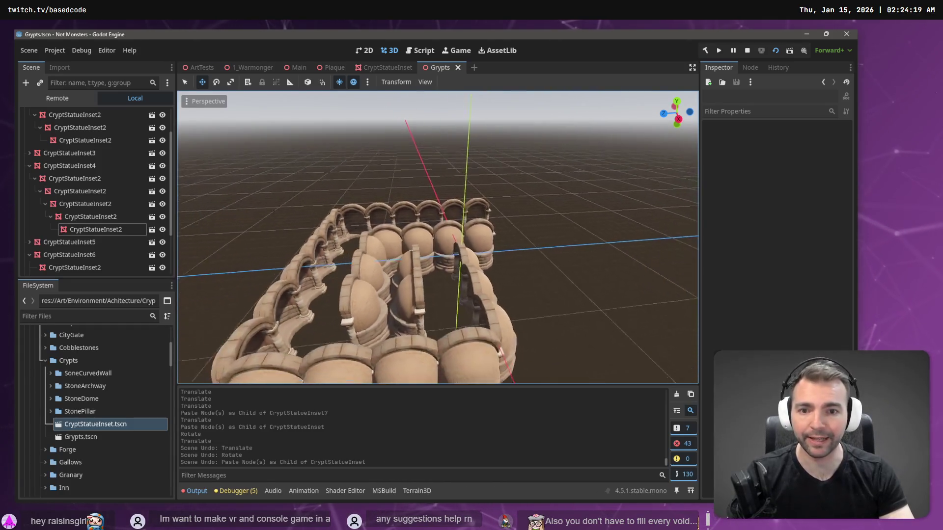
{"action": "key", "text": "s"}
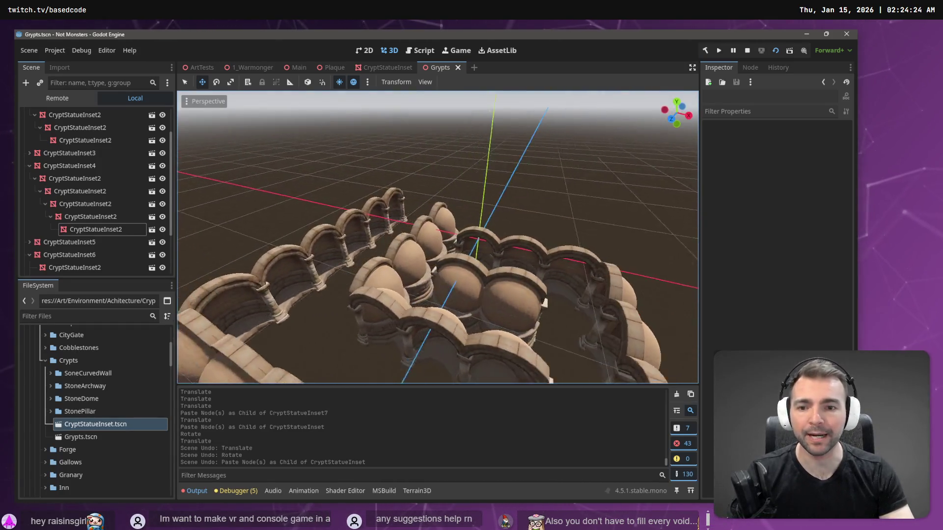
{"action": "key", "text": "w"}
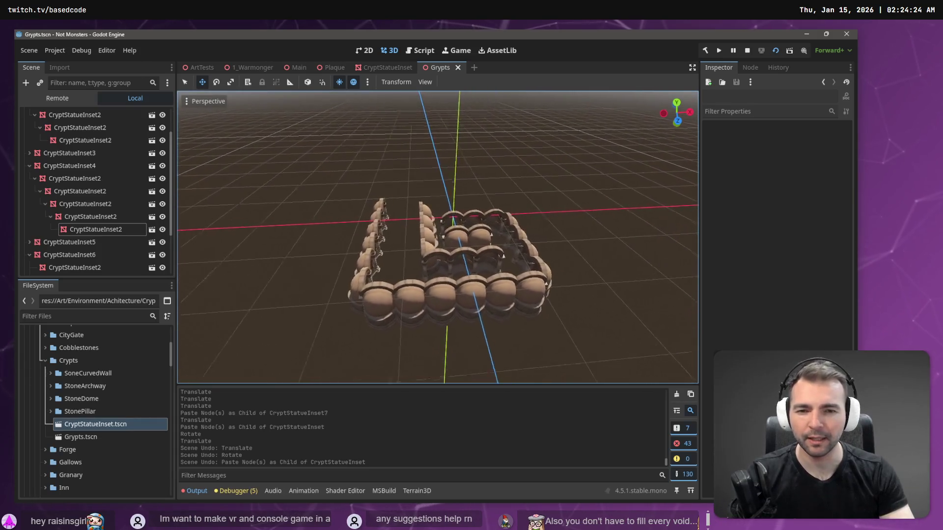
{"action": "key", "text": "a"}
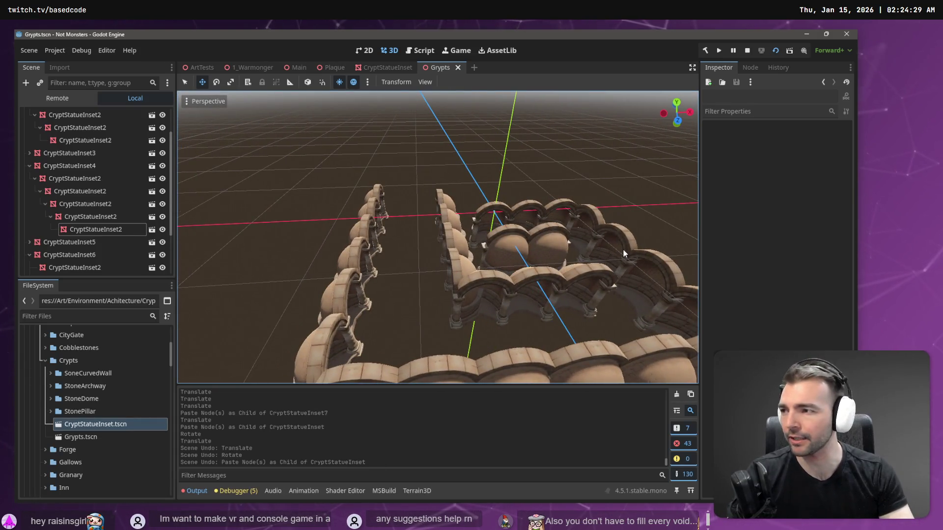
Shift the CryptStatueInset7 arch row left along X
{"action": "left_click_drag", "start_coordinate": [445, 221], "coordinate": [435, 222]}
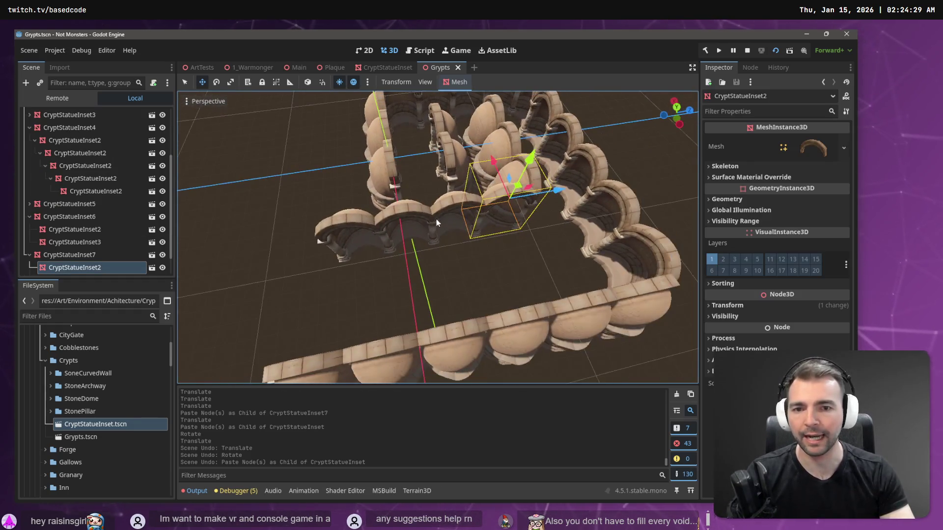
{"action": "left_click", "coordinate": [411, 215]}
{"action": "left_click", "coordinate": [447, 263]}
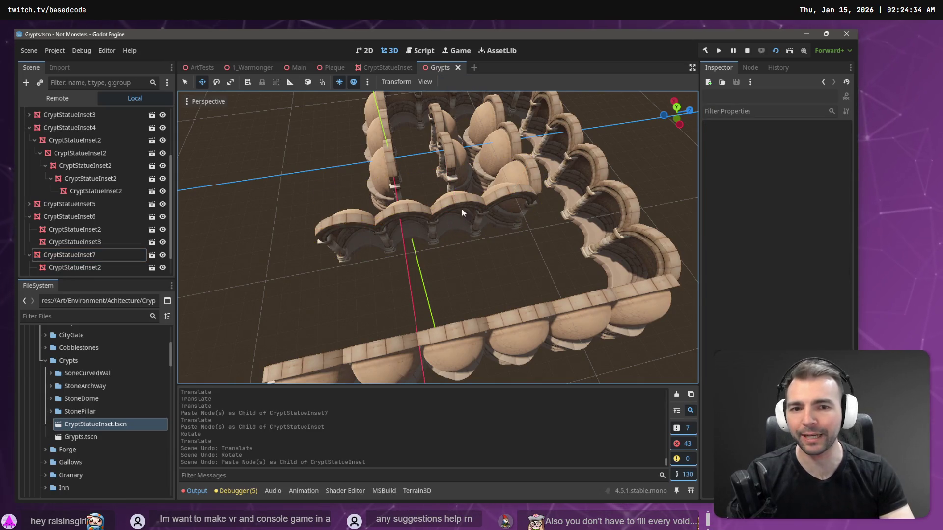
{"action": "left_click", "coordinate": [461, 212]}
{"action": "left_click_drag", "start_coordinate": [461, 212], "coordinate": [542, 210]}
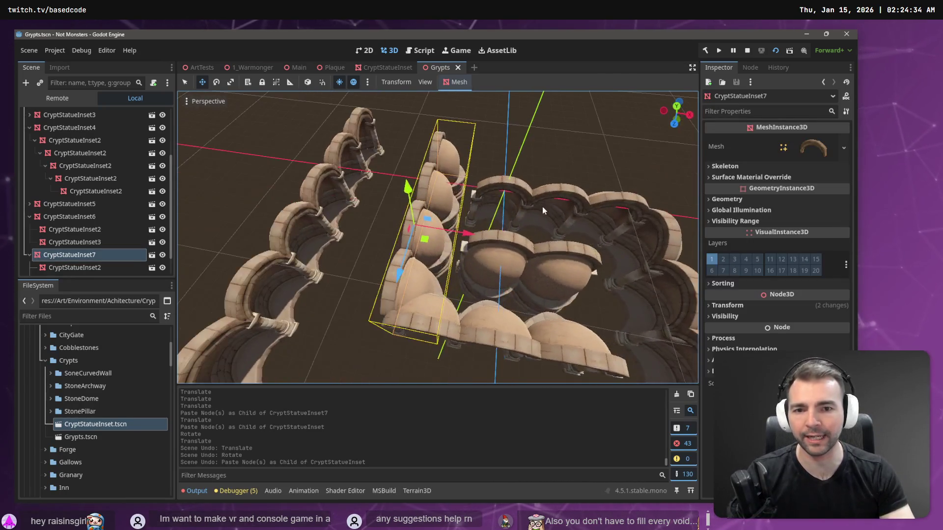
{"action": "left_click_drag", "start_coordinate": [467, 231], "coordinate": [411, 277]}
Paste a statue inset under CryptStatueInset6 and slide it about 3.2, then 0.4 units left
{"action": "left_click", "coordinate": [415, 307]}
{"action": "left_click", "coordinate": [69, 216]}
{"action": "key", "text": "ctrl+v"}
{"action": "left_click_drag", "start_coordinate": [477, 339], "coordinate": [411, 333]}
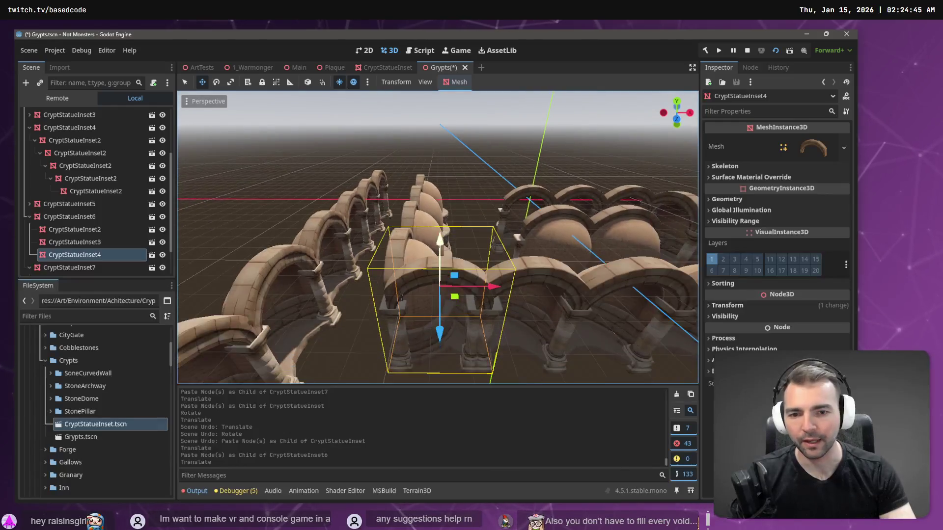
{"action": "left_click_drag", "start_coordinate": [492, 286], "coordinate": [476, 291]}
Shift the middle CryptStatueInset7 statue column slightly left
{"action": "left_click", "coordinate": [417, 231]}
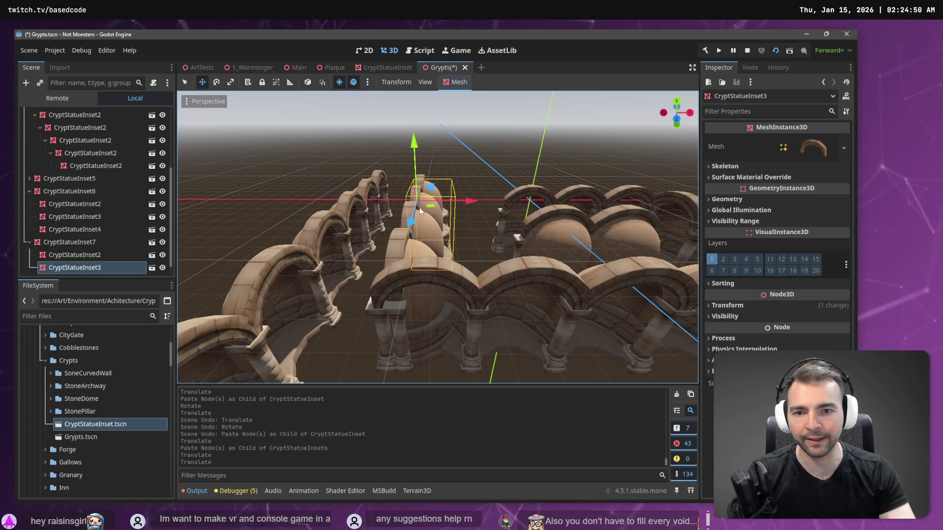
{"action": "key", "text": "f"}
{"action": "left_click_drag", "start_coordinate": [437, 235], "coordinate": [467, 275]}
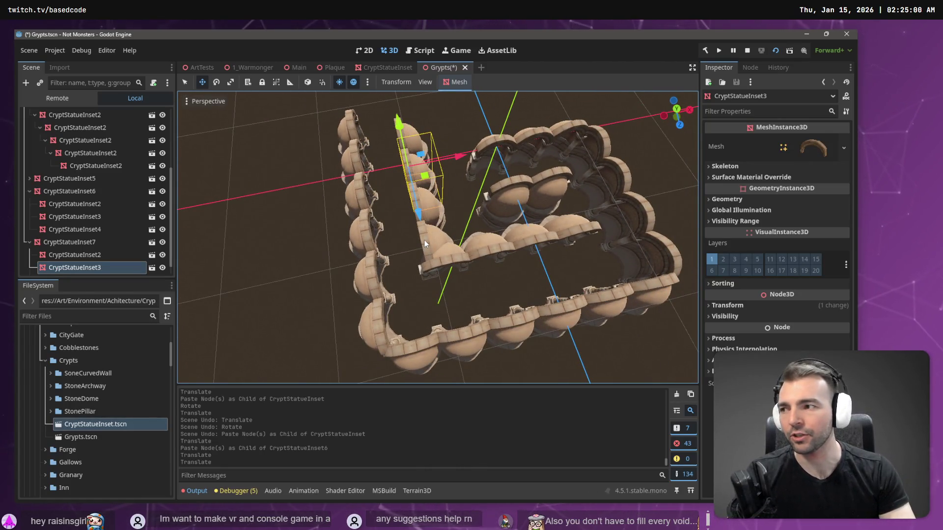
{"action": "left_click", "coordinate": [425, 229]}
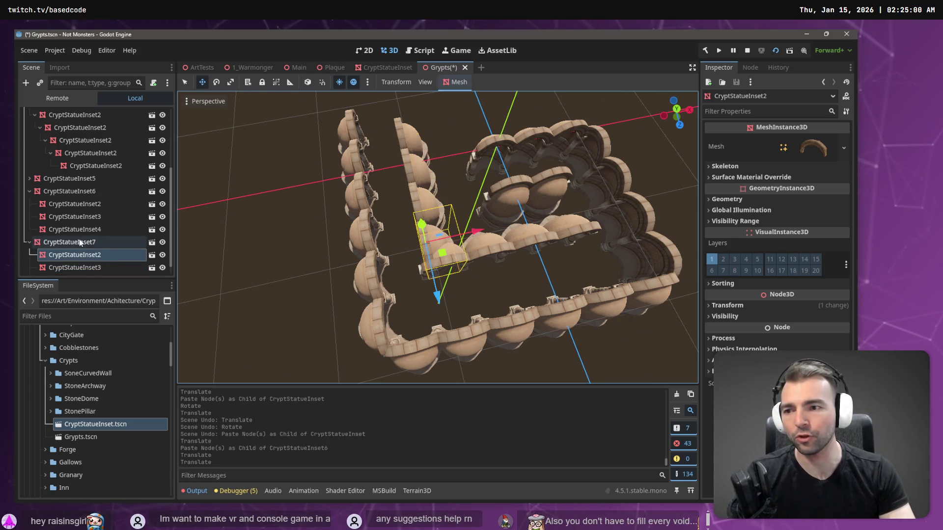
{"action": "left_click", "coordinate": [407, 207]}
{"action": "left_click_drag", "start_coordinate": [474, 197], "coordinate": [466, 195]}
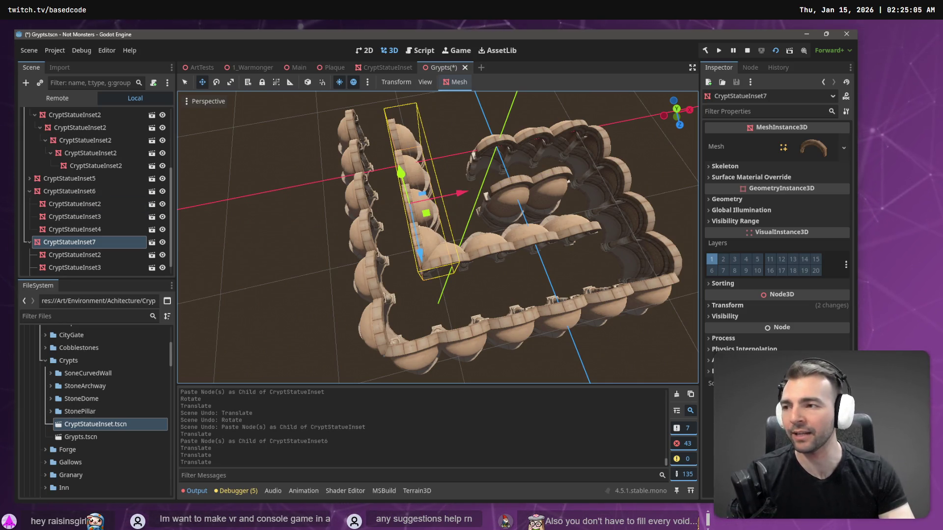
{"action": "scroll", "coordinate": [409, 185], "scroll_direction": "down", "scroll_amount": 5}
{"action": "scroll", "coordinate": [409, 185], "scroll_direction": "up", "scroll_amount": 6}
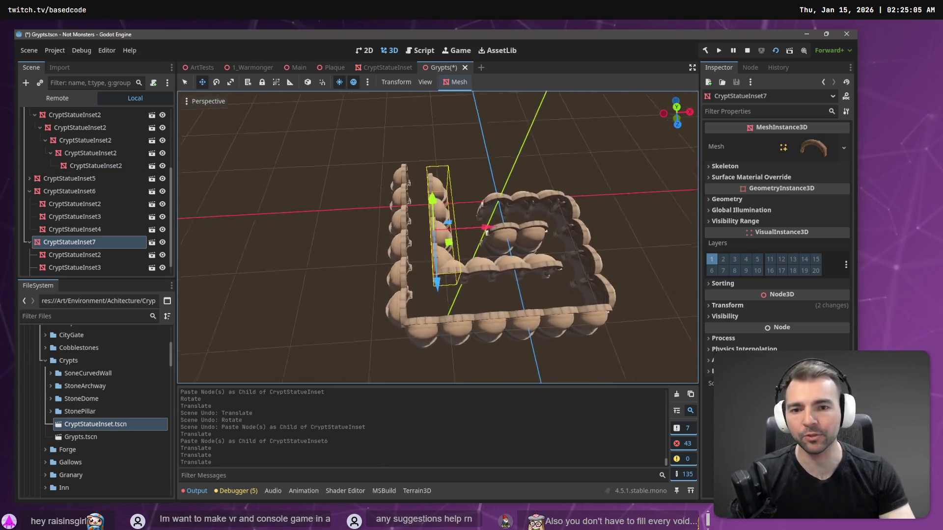
{"action": "left_click_drag", "start_coordinate": [409, 184], "coordinate": [521, 190]}
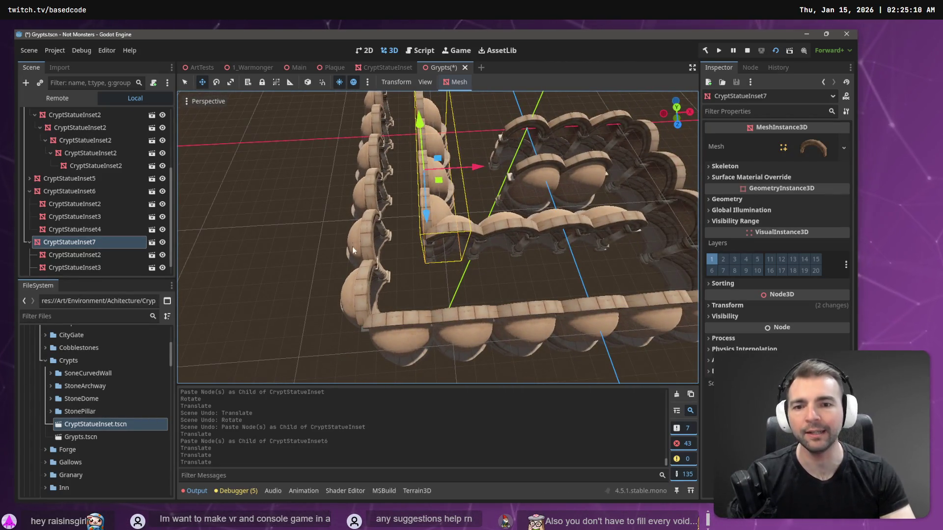
Paste another statue-inset copy and move CryptStatueInset4 left along X
{"action": "left_click", "coordinate": [417, 344]}
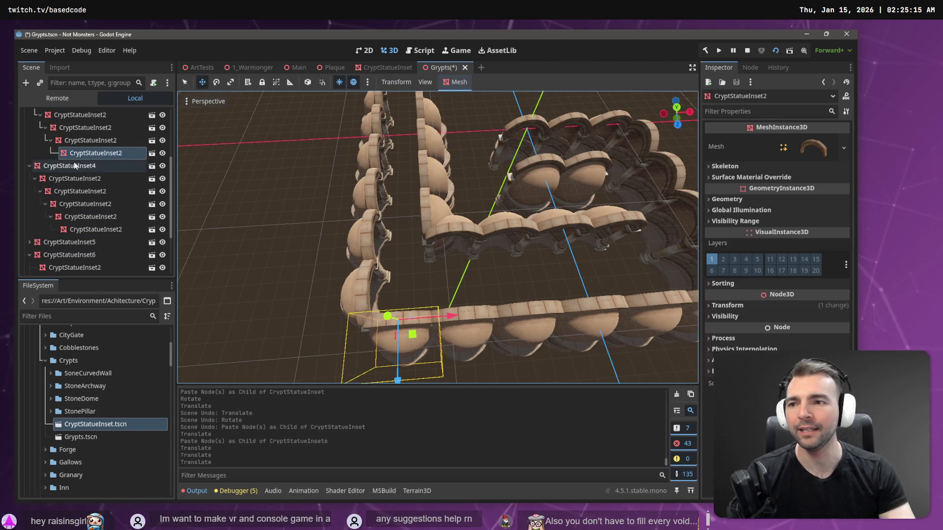
{"action": "key", "text": "ctrl+v"}
{"action": "left_click", "coordinate": [354, 288]}
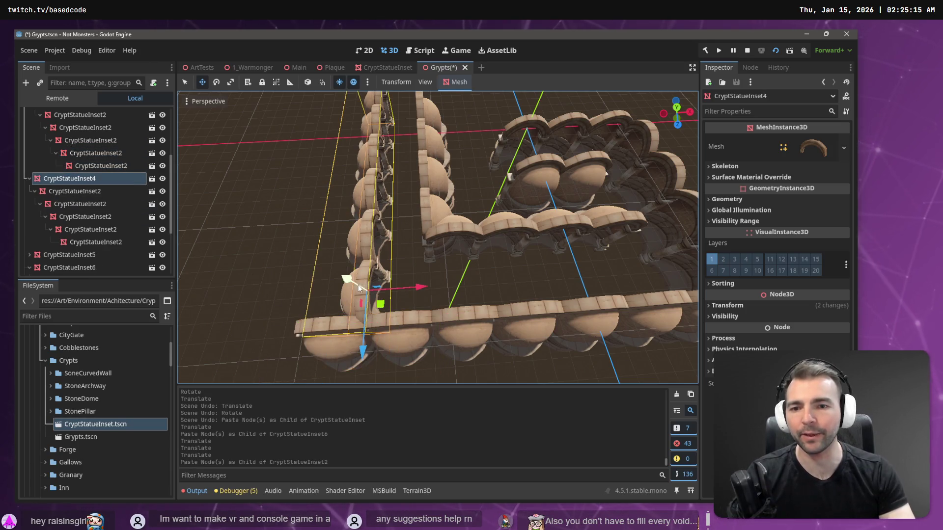
{"action": "left_click_drag", "start_coordinate": [420, 288], "coordinate": [376, 288]}
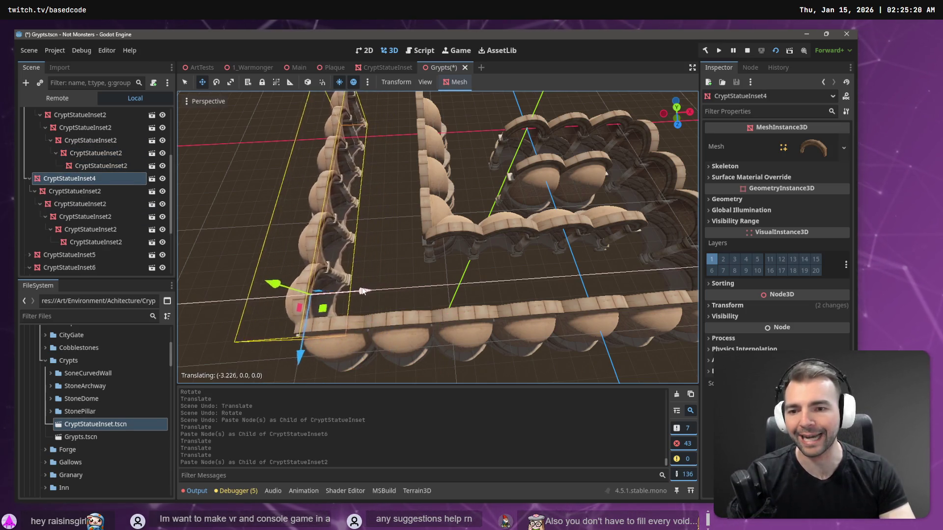
{"action": "scroll", "coordinate": [437, 235], "scroll_direction": "up", "scroll_amount": 3}
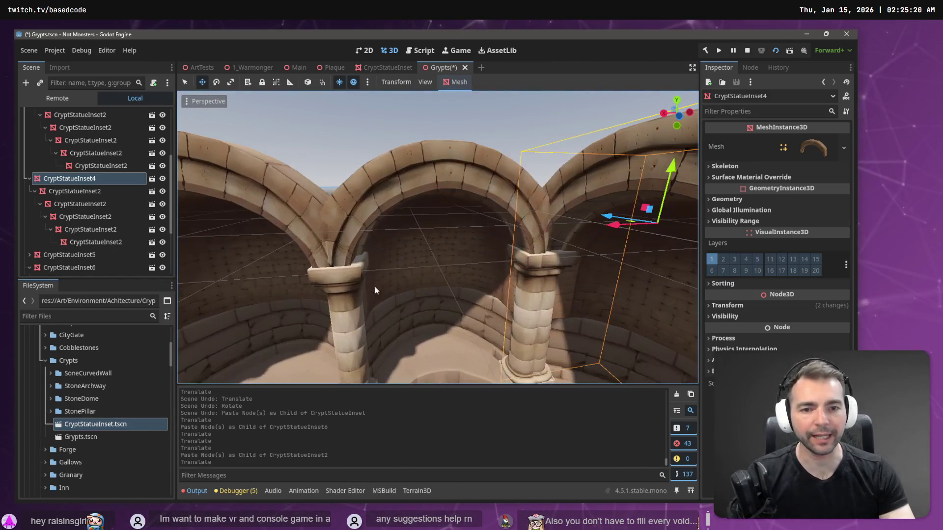
{"action": "left_click_drag", "start_coordinate": [615, 225], "coordinate": [604, 225]}
{"action": "key", "text": "Escape"}
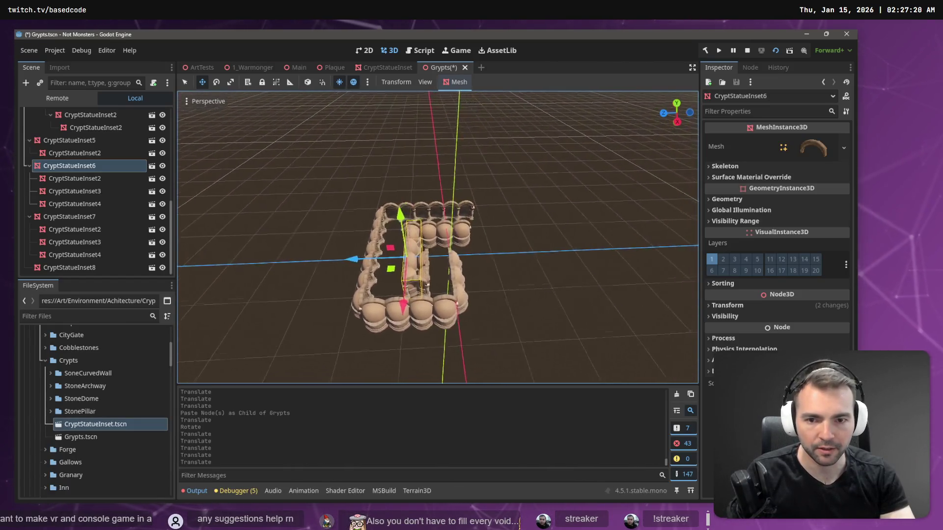
Paste a CryptStatueInset3 arch under the innermost CryptStatueInset2 and slide it about 0.5 units along Z
{"action": "left_click", "coordinate": [456, 264]}
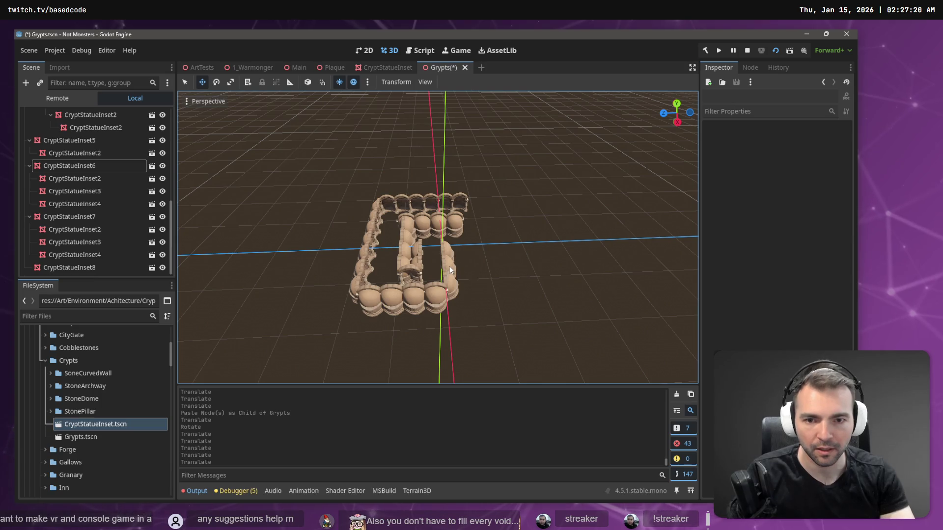
{"action": "left_click", "coordinate": [449, 269]}
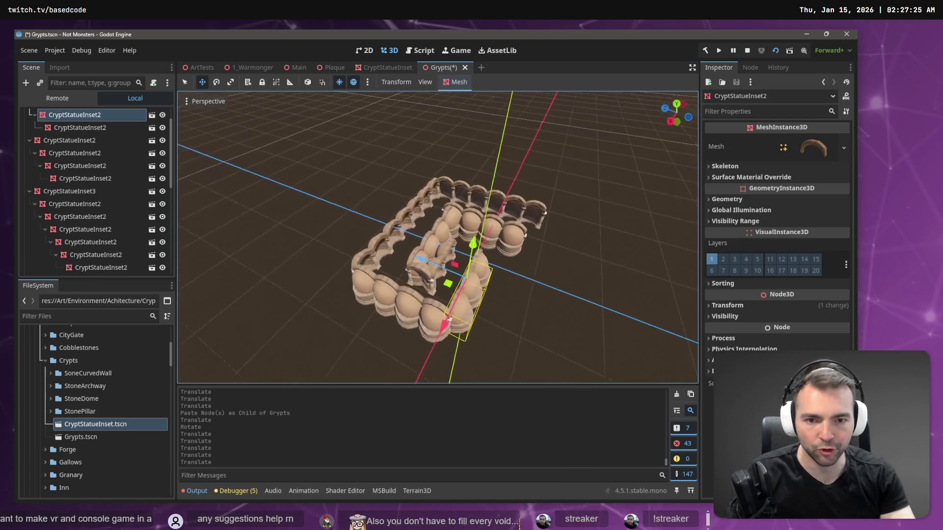
{"action": "left_click", "coordinate": [411, 279]}
{"action": "mouse_move", "coordinate": [411, 279]}
{"action": "left_mouse_down"}
{"action": "mouse_move", "coordinate": [379, 288]}
{"action": "mouse_move", "coordinate": [385, 278]}
{"action": "mouse_move", "coordinate": [411, 278]}
{"action": "mouse_move", "coordinate": [467, 320]}
{"action": "left_mouse_up"}
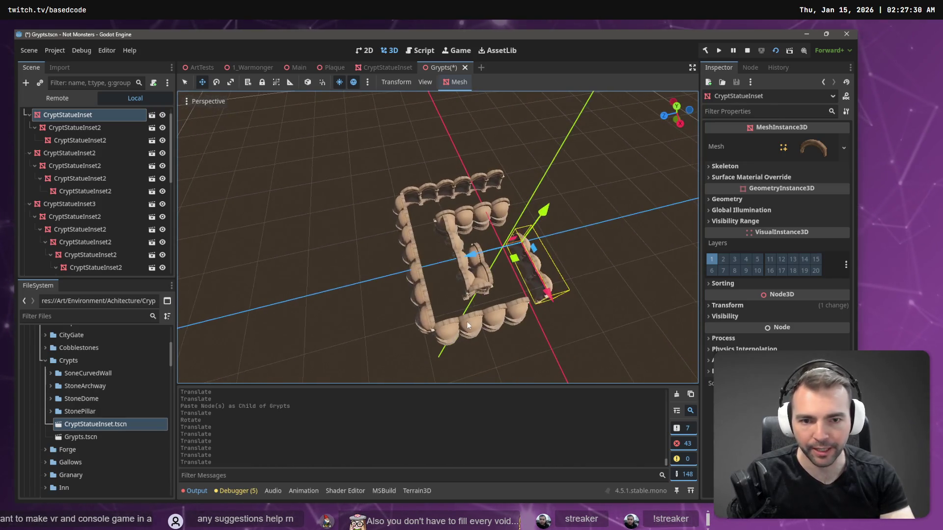
{"action": "left_click", "coordinate": [526, 322]}
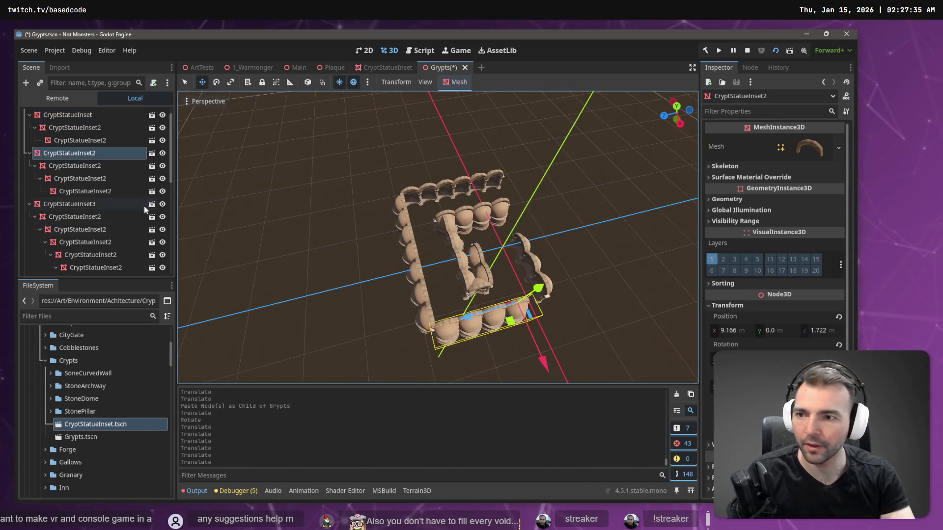
{"action": "left_click", "coordinate": [84, 188]}
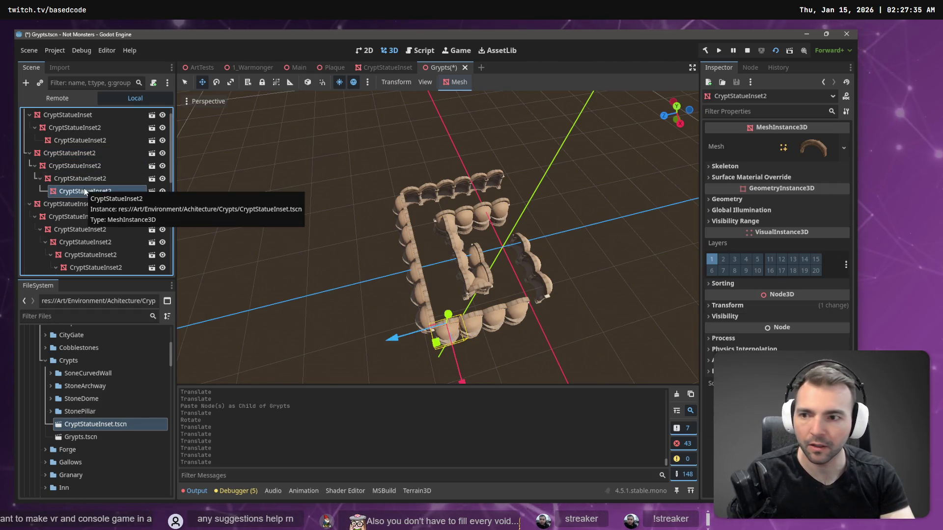
{"action": "left_click", "coordinate": [72, 157]}
{"action": "key", "text": "ctrl+v"}
{"action": "left_click_drag", "start_coordinate": [443, 329], "coordinate": [495, 324]}
{"action": "key", "text": "f"}
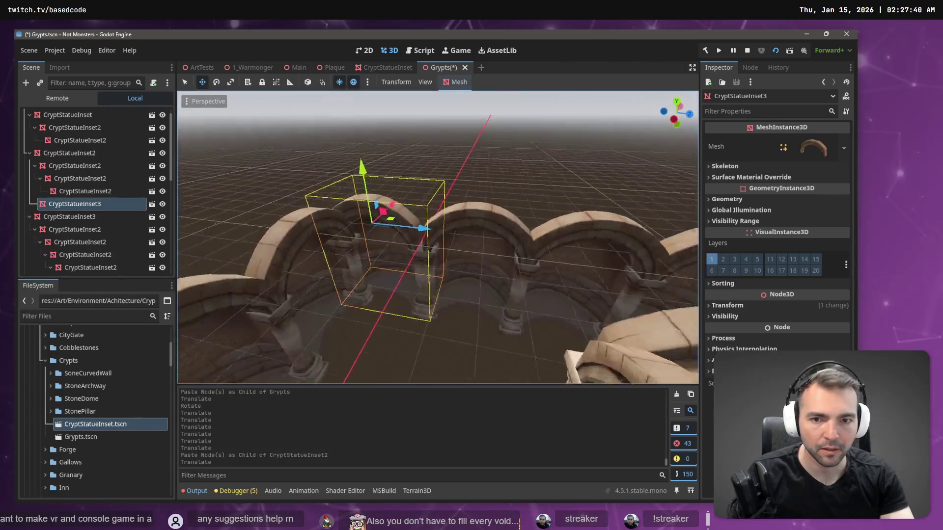
{"action": "left_click_drag", "start_coordinate": [489, 224], "coordinate": [508, 238]}
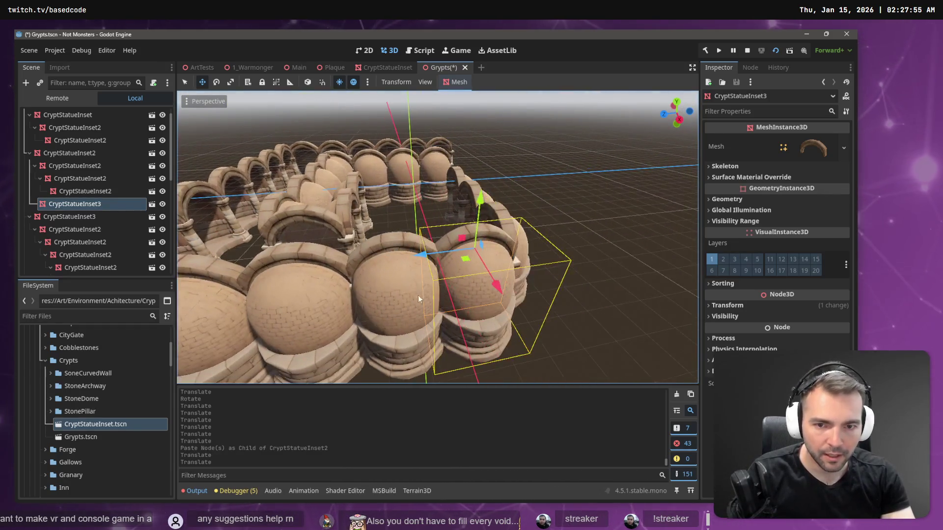
Shift three inner-wall CryptStatueInset2 pieces slightly along Z
{"action": "left_click", "coordinate": [383, 305]}
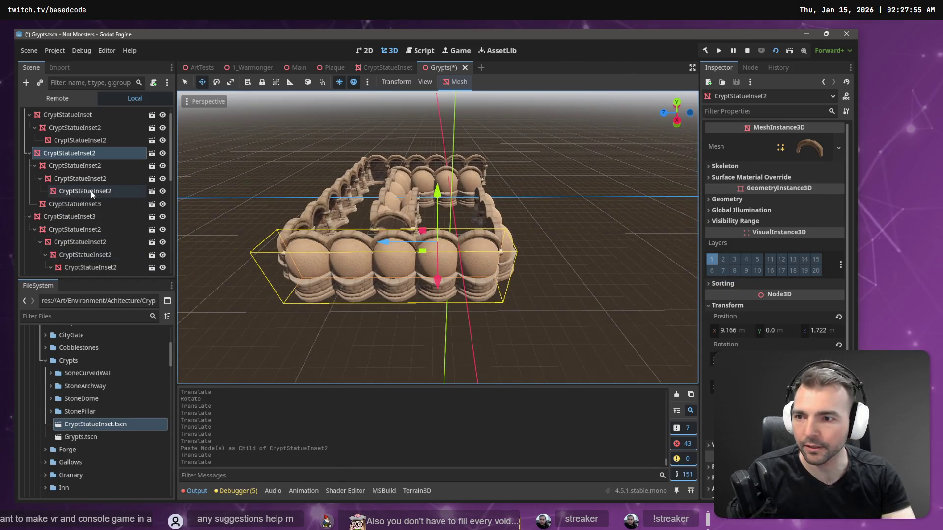
{"action": "left_click", "coordinate": [80, 195], "text": "shift"}
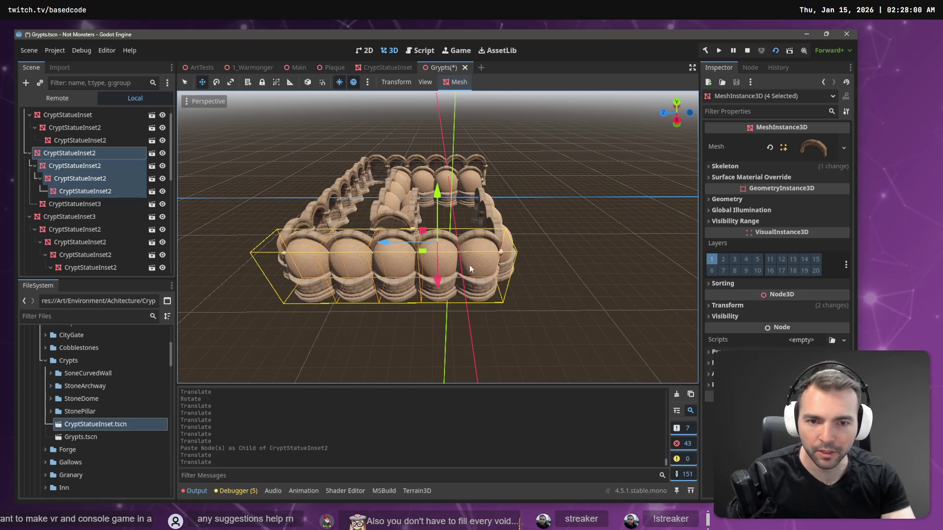
{"action": "left_click", "coordinate": [481, 273]}
{"action": "left_click", "coordinate": [102, 192]}
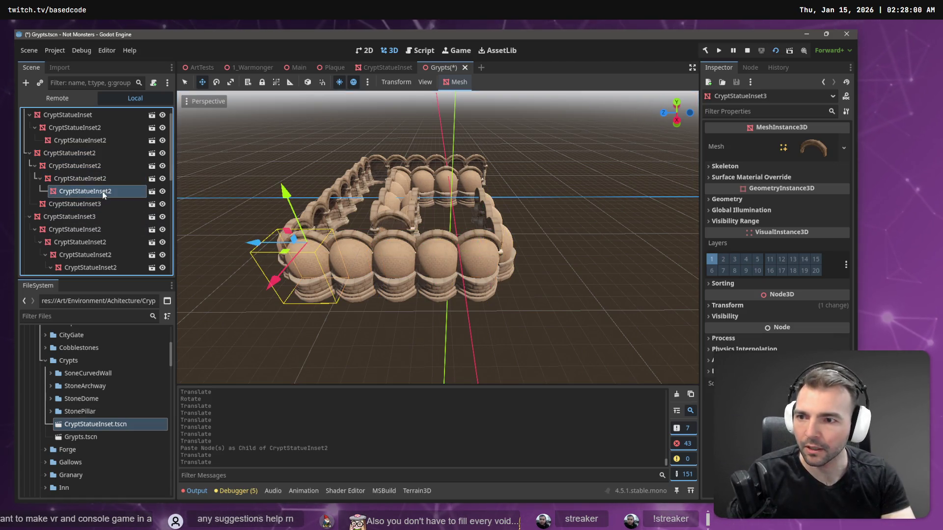
{"action": "left_click", "coordinate": [87, 165], "text": "shift"}
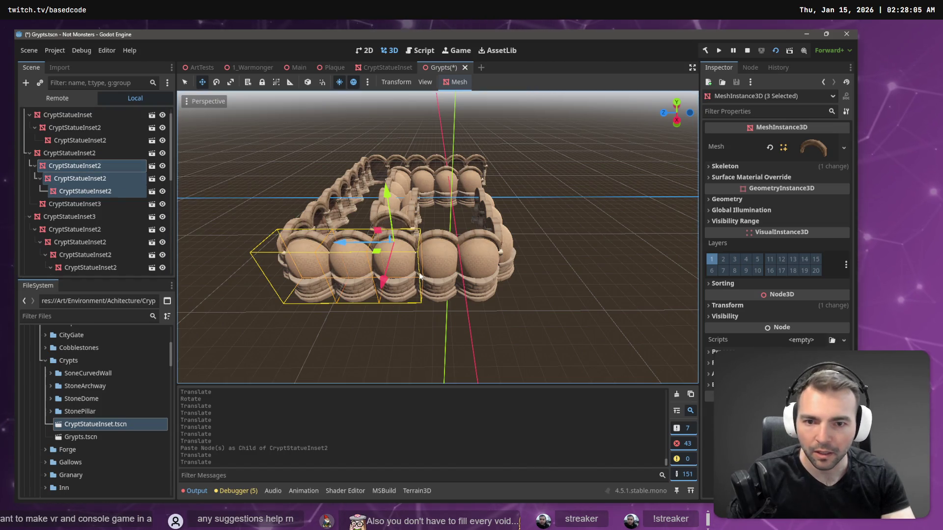
{"action": "left_click_drag", "start_coordinate": [339, 241], "coordinate": [338, 243]}
{"action": "scroll", "coordinate": [338, 243], "scroll_direction": "up", "scroll_amount": 5}
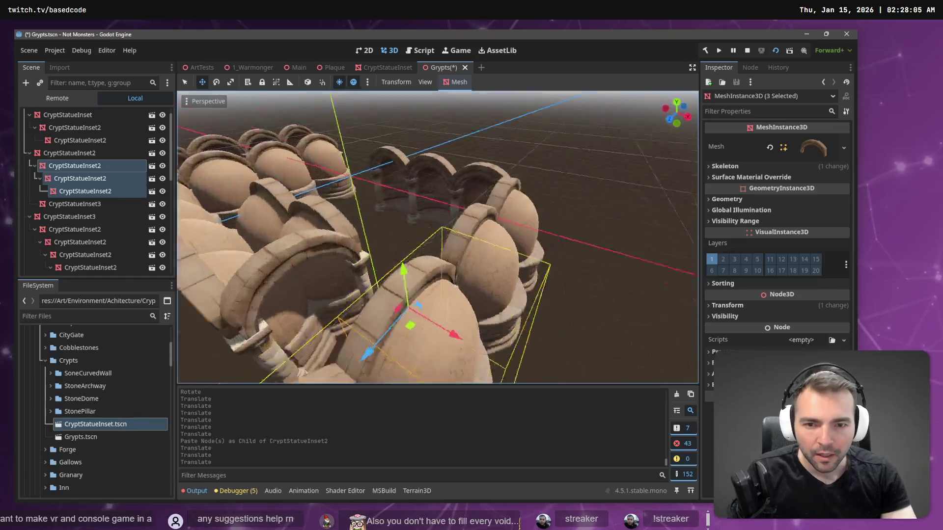
{"action": "scroll", "coordinate": [437, 237], "scroll_direction": "up", "scroll_amount": 3}
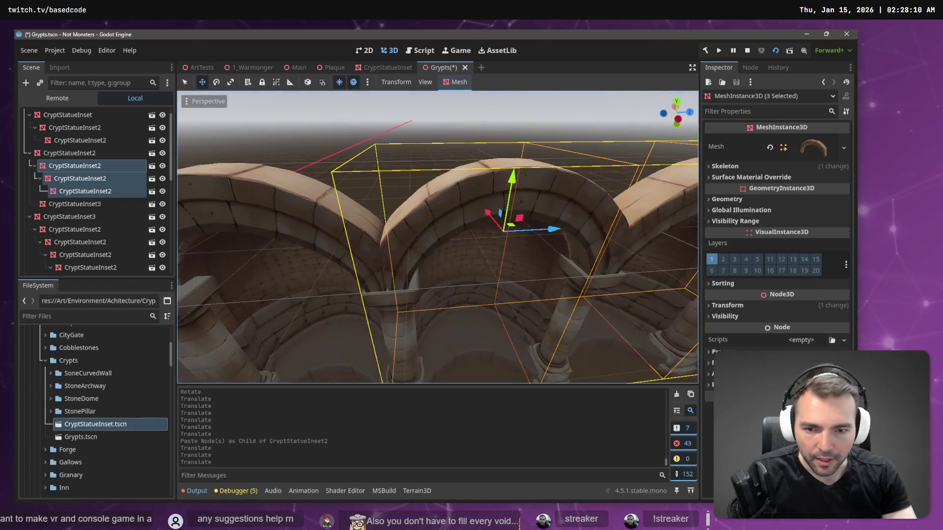
{"action": "left_click_drag", "start_coordinate": [553, 231], "coordinate": [549, 229]}
{"action": "scroll", "coordinate": [549, 230], "scroll_direction": "down", "scroll_amount": 5}
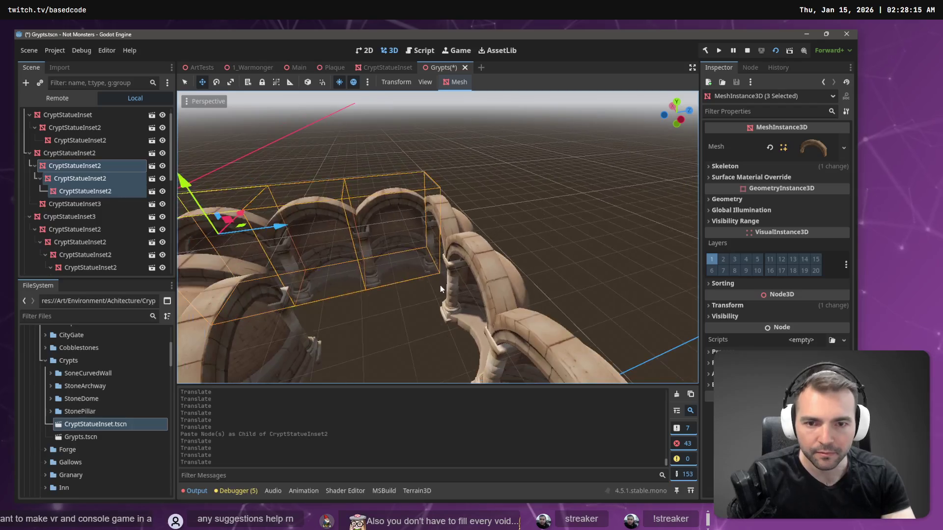
Nudge the CryptStatueInset3 arch slightly along X and Z to meet its neighbours
{"action": "left_click", "coordinate": [464, 260]}
{"action": "left_click", "coordinate": [316, 227]}
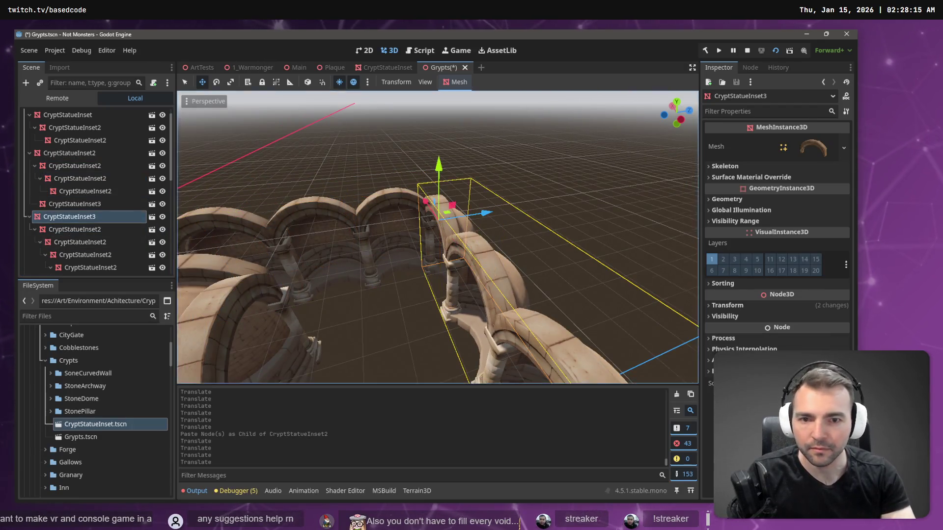
{"action": "key", "text": "f"}
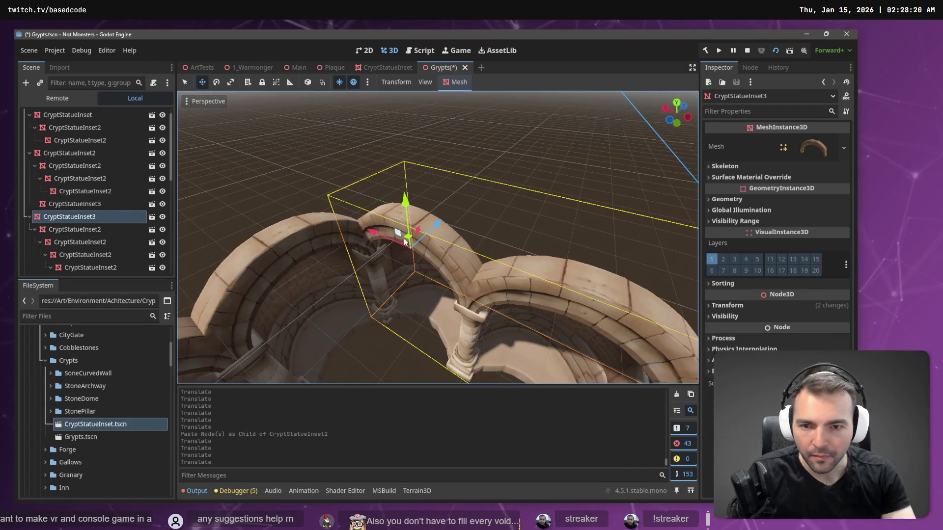
{"action": "left_click_drag", "start_coordinate": [379, 234], "coordinate": [384, 233]}
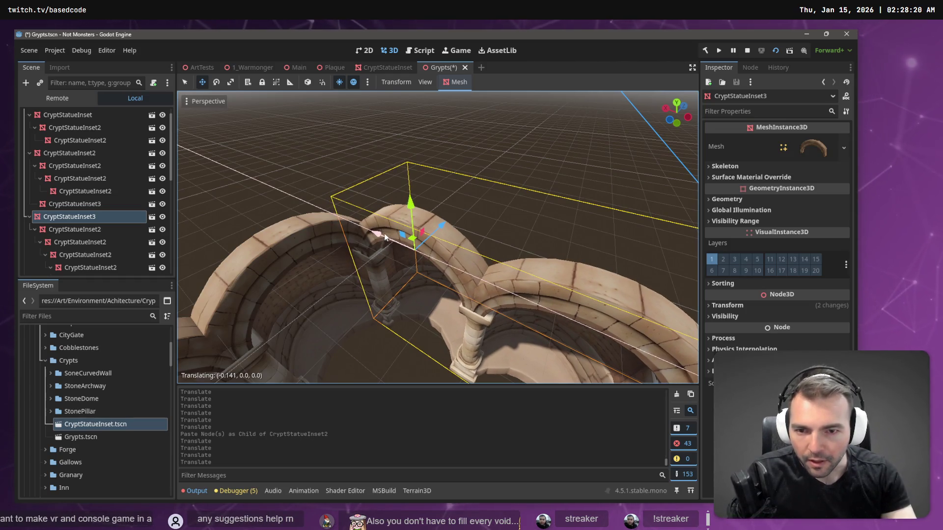
{"action": "left_click_drag", "start_coordinate": [443, 227], "coordinate": [442, 225]}
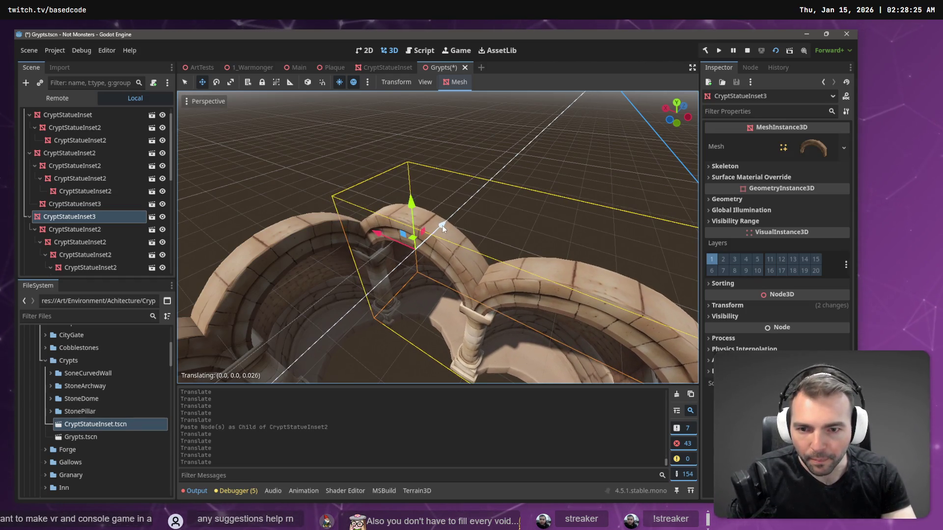
{"action": "left_click_drag", "start_coordinate": [379, 236], "coordinate": [377, 233]}
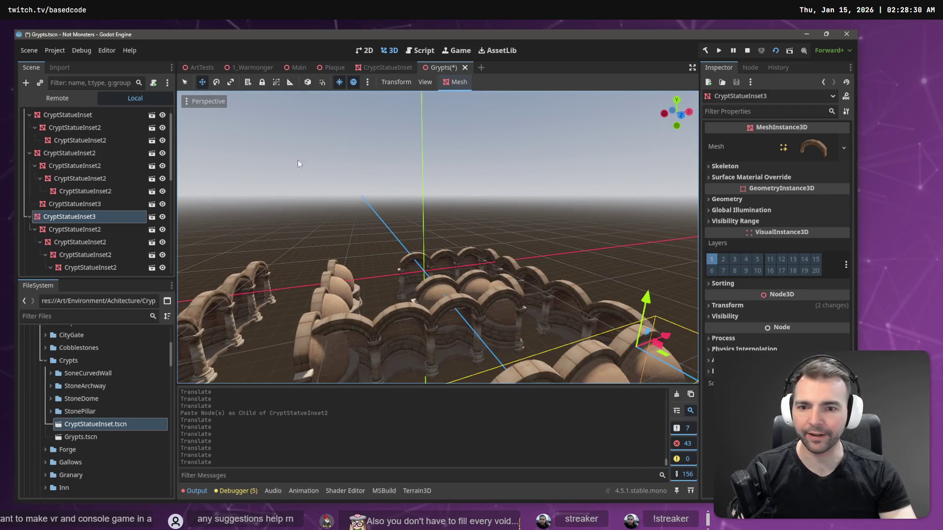
Save Grypts.tscn with the rearranged rectangular arch enclosure and inner partition
{"action": "left_click", "coordinate": [298, 160]}
{"action": "key", "text": "ctrl+s"}
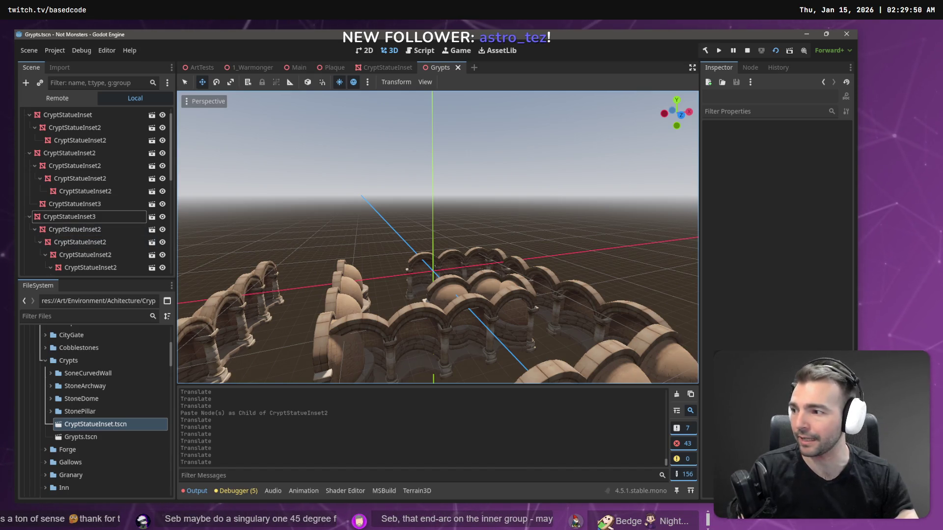
{"action": "mouse_move", "coordinate": [469, 149]}
{"action": "left_mouse_down"}
{"action": "mouse_move", "coordinate": [363, 152]}
{"action": "mouse_move", "coordinate": [355, 167]}
{"action": "mouse_move", "coordinate": [372, 163]}
{"action": "left_mouse_up"}
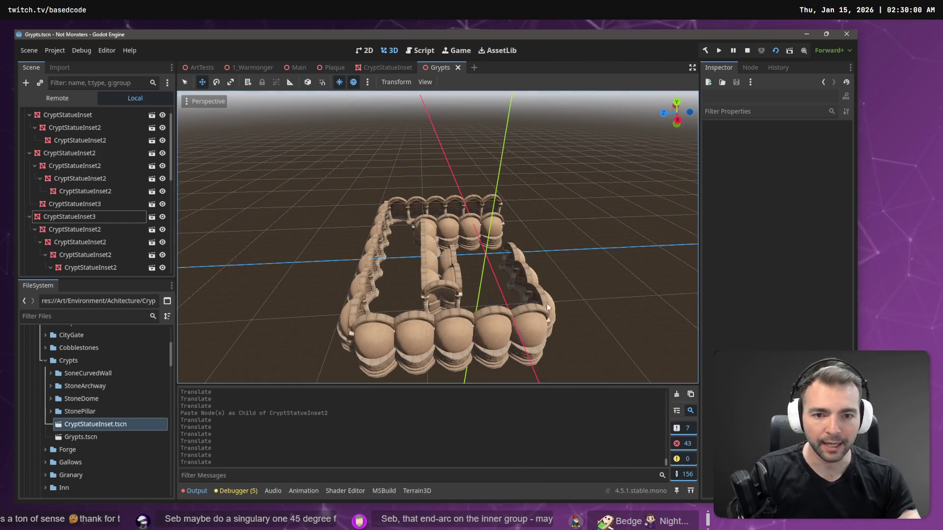
Select six arch pieces including the back row and shift them about 1 unit along Z
{"action": "left_click", "coordinate": [520, 261]}
{"action": "left_click_drag", "start_coordinate": [519, 262], "coordinate": [499, 252]}
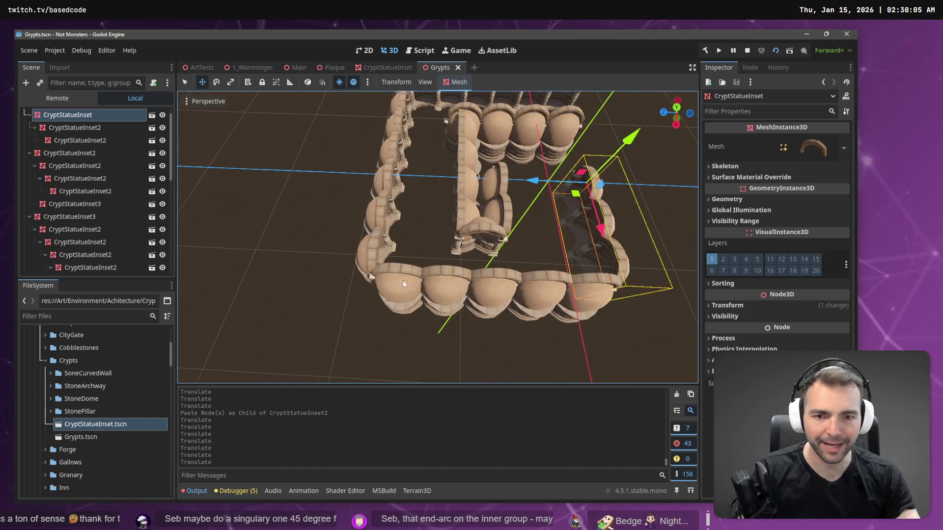
{"action": "left_click_drag", "start_coordinate": [422, 173], "coordinate": [520, 257]}
{"action": "left_click", "coordinate": [489, 271], "text": "shift"}
{"action": "left_click", "coordinate": [469, 281], "text": "shift"}
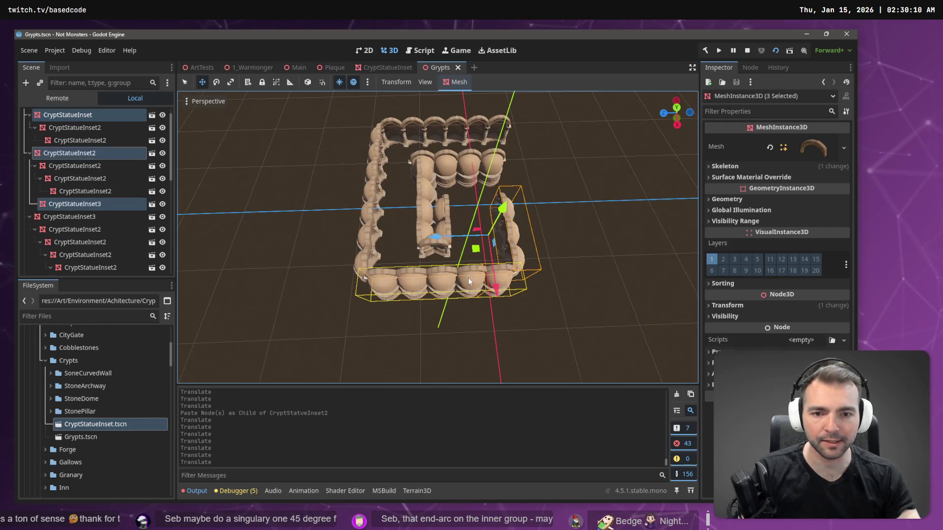
{"action": "left_click", "coordinate": [366, 231], "text": "shift"}
{"action": "left_click", "coordinate": [368, 253], "text": "shift"}
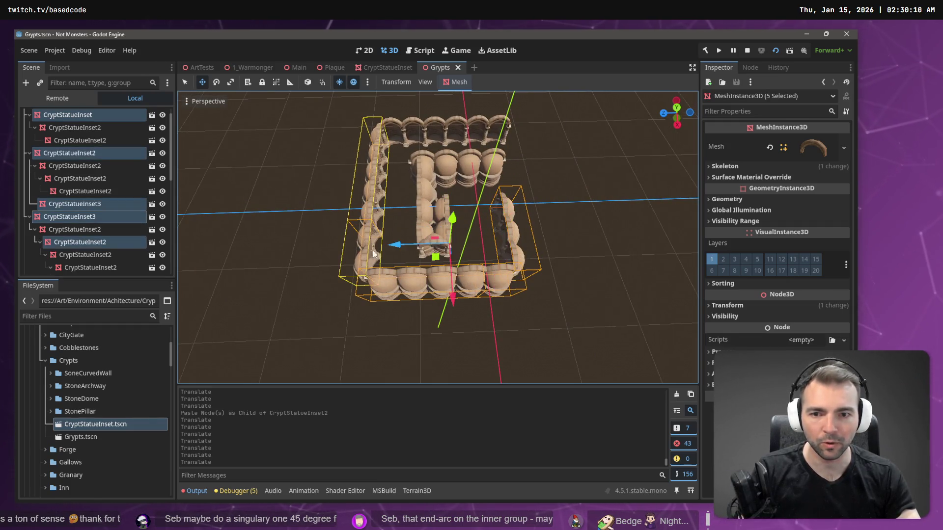
{"action": "left_click", "coordinate": [388, 123], "text": "shift"}
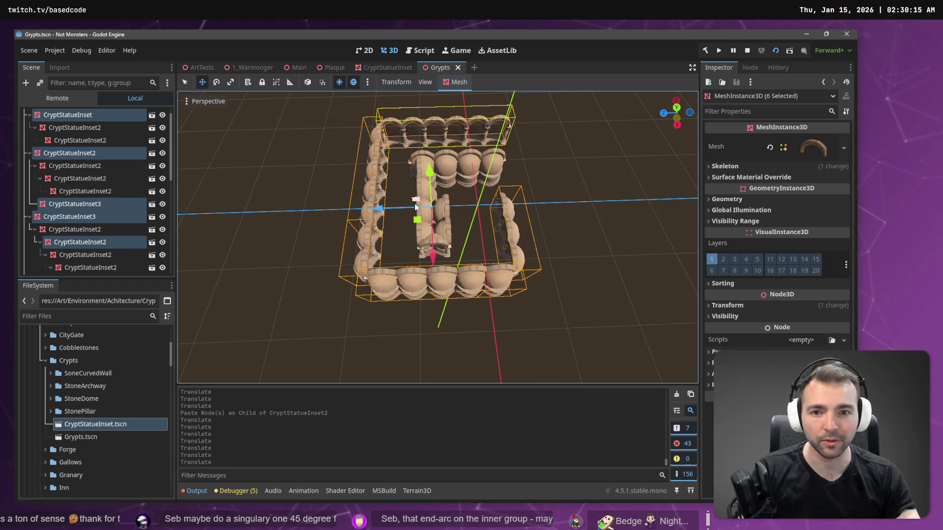
{"action": "left_click_drag", "start_coordinate": [382, 209], "coordinate": [375, 210]}
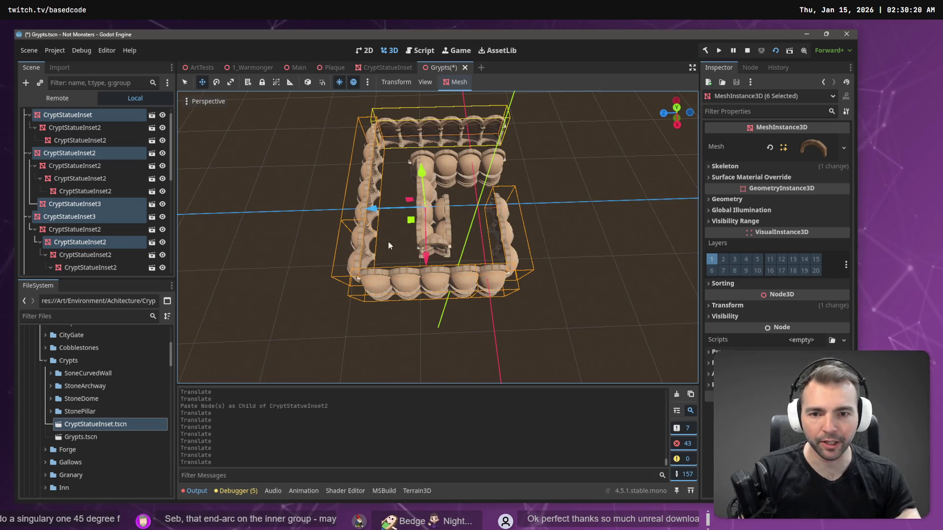
{"action": "left_click_drag", "start_coordinate": [374, 210], "coordinate": [375, 212]}
{"action": "left_click", "coordinate": [541, 173]}
{"action": "scroll", "coordinate": [541, 173], "scroll_direction": "up", "scroll_amount": 3}
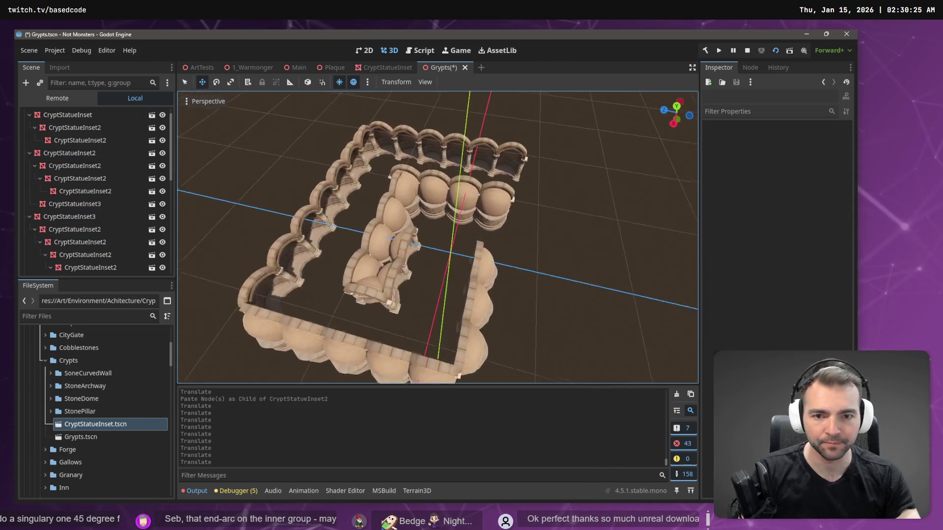
Look over the domes of the arch ring up close, then save the Grypts scene
{"action": "scroll", "coordinate": [438, 237], "scroll_direction": "up", "scroll_amount": 5}
{"action": "left_click_drag", "start_coordinate": [543, 174], "coordinate": [544, 173]}
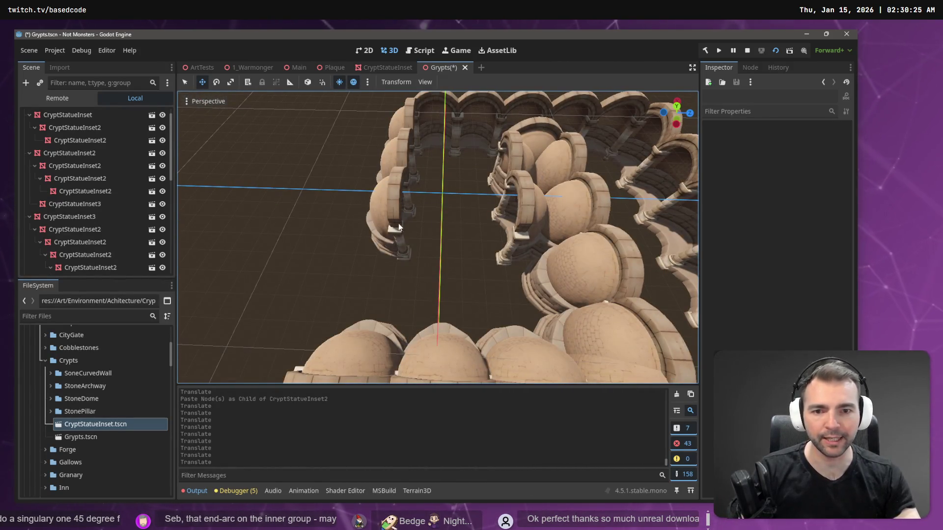
{"action": "scroll", "coordinate": [488, 279], "scroll_direction": "up", "scroll_amount": 6}
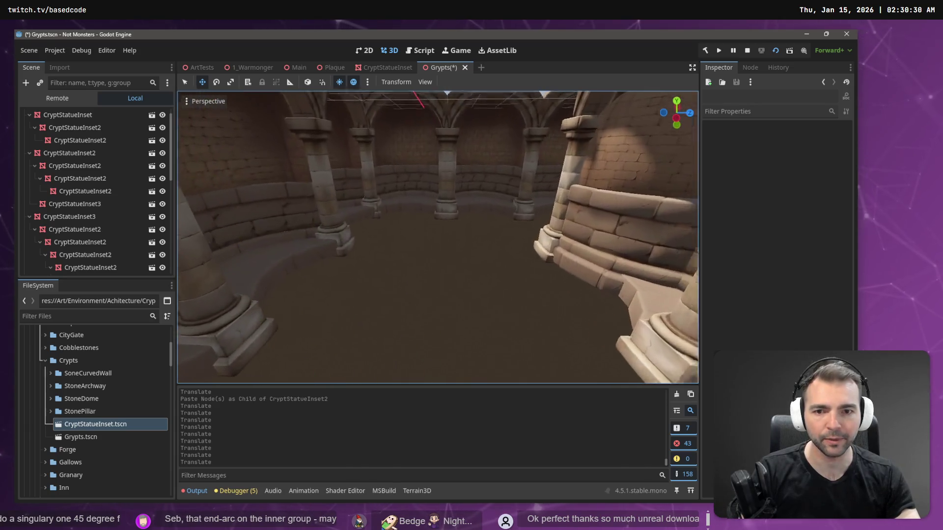
{"action": "left_click_drag", "start_coordinate": [437, 237], "coordinate": [486, 270]}
{"action": "key", "text": "ctrl+s"}
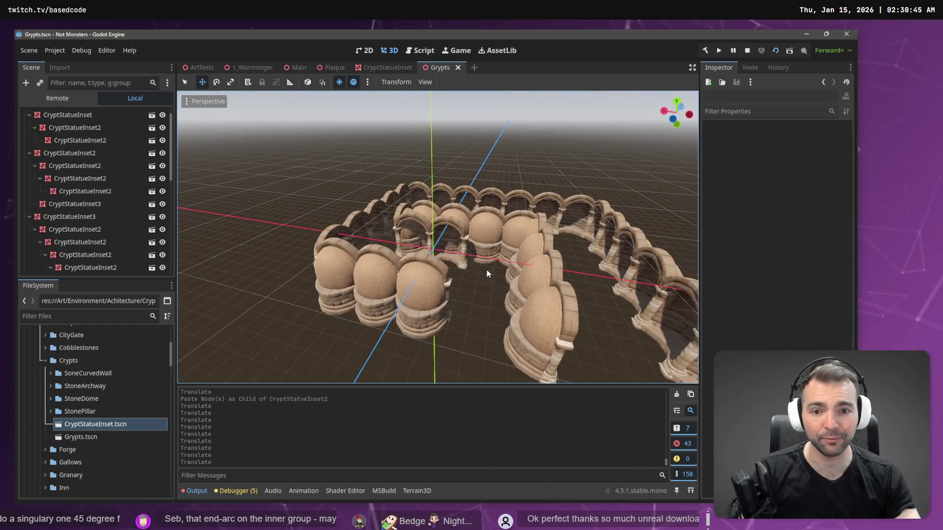
In ArtTests, try opening the nested cobblestone node's scene and dismiss the warning
{"action": "left_click", "coordinate": [201, 69]}
{"action": "left_click", "coordinate": [455, 286]}
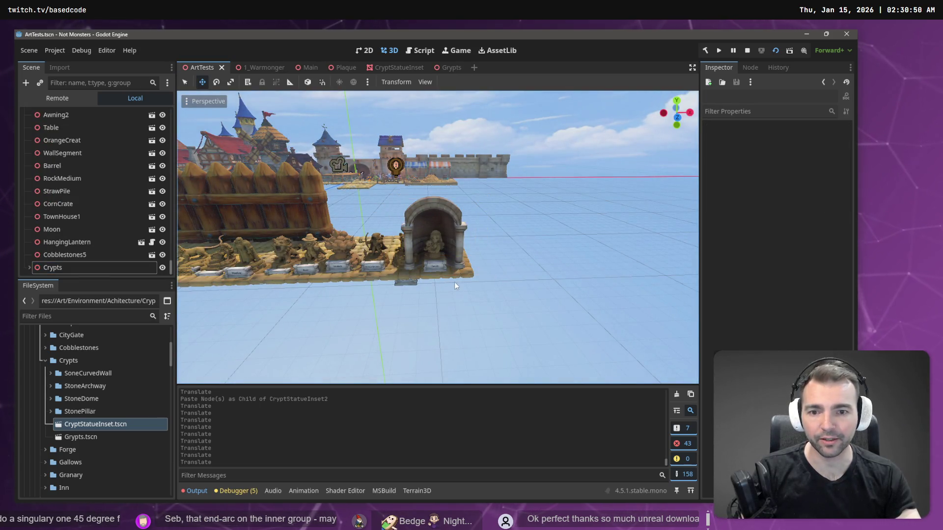
{"action": "left_click", "coordinate": [466, 276]}
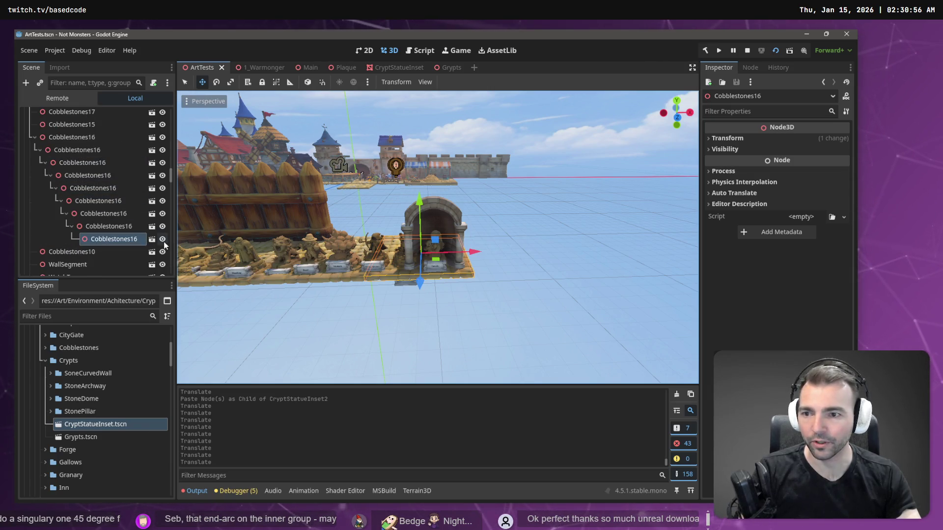
{"action": "left_click", "coordinate": [151, 241]}
{"action": "key", "text": "Escape"}
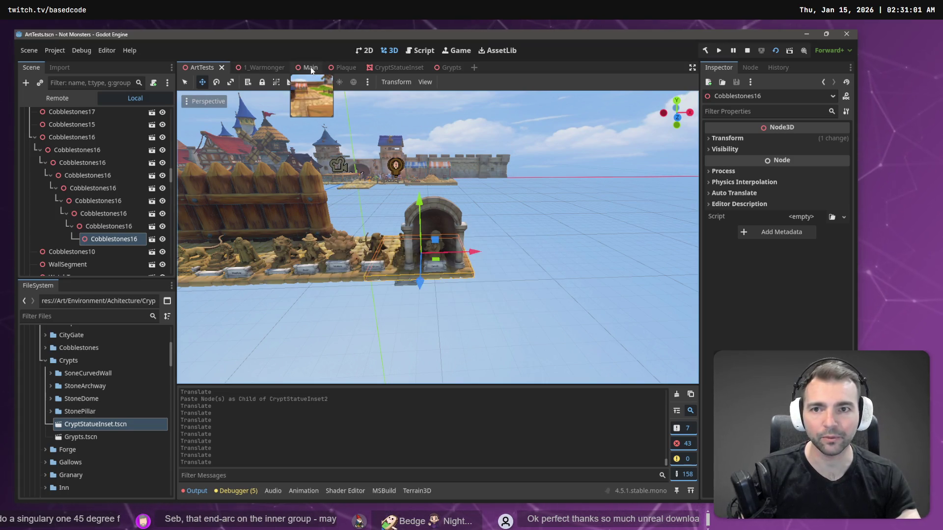
Open the Environment scene from Main and briefly open then close a cobblestone piece's scene
{"action": "left_click", "coordinate": [310, 67]}
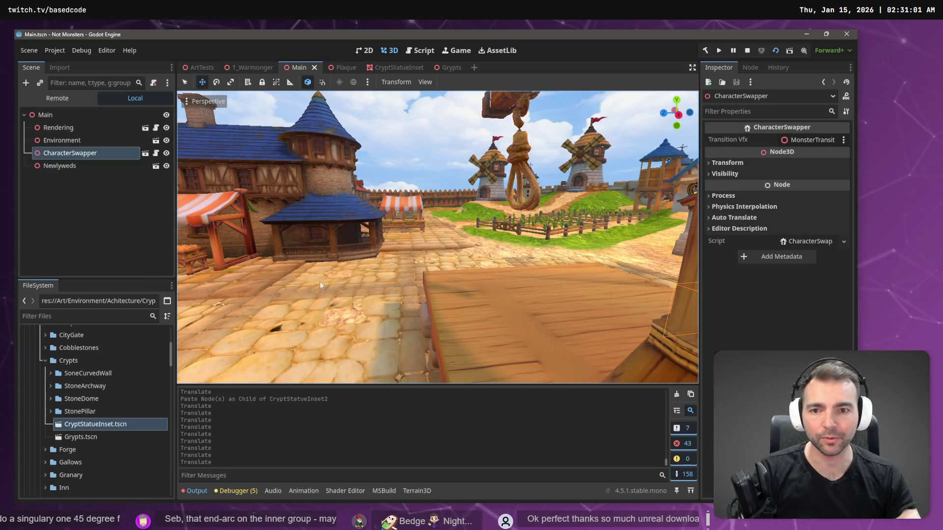
{"action": "left_click", "coordinate": [319, 288]}
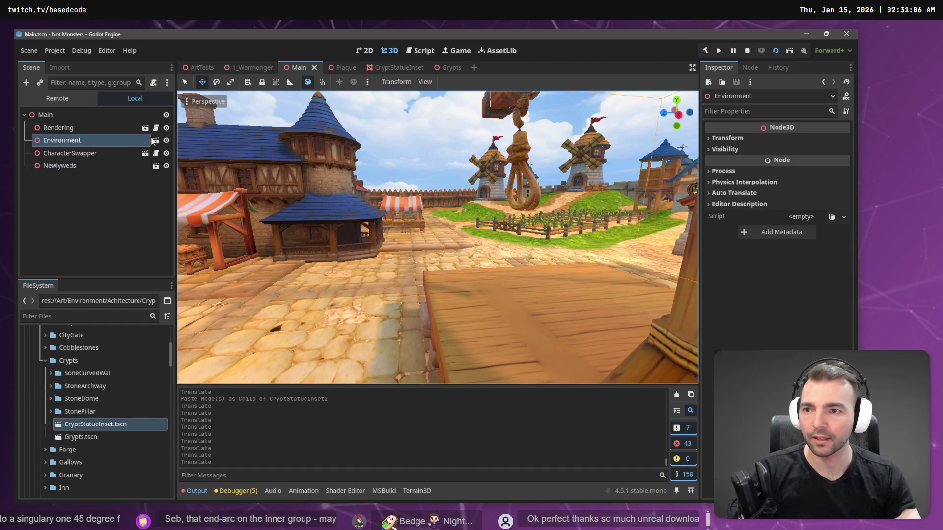
{"action": "left_click", "coordinate": [155, 140]}
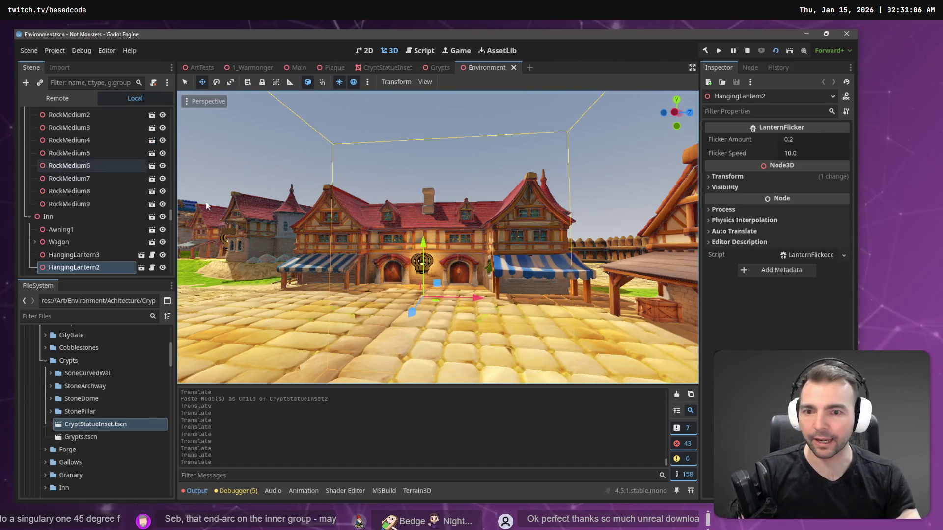
{"action": "mouse_move", "coordinate": [365, 313]}
{"action": "left_mouse_down"}
{"action": "mouse_move", "coordinate": [366, 361]}
{"action": "mouse_move", "coordinate": [391, 312]}
{"action": "left_mouse_up"}
{"action": "left_click", "coordinate": [441, 281]}
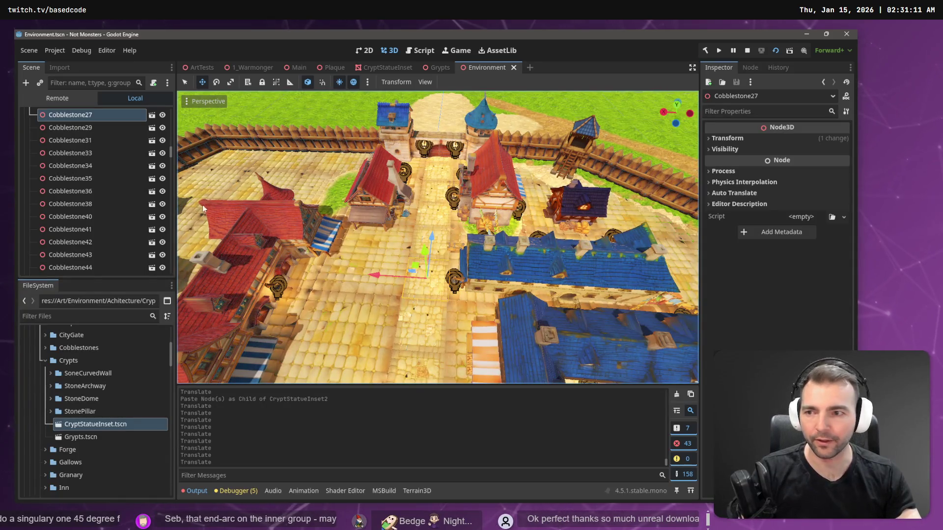
{"action": "left_click", "coordinate": [152, 115]}
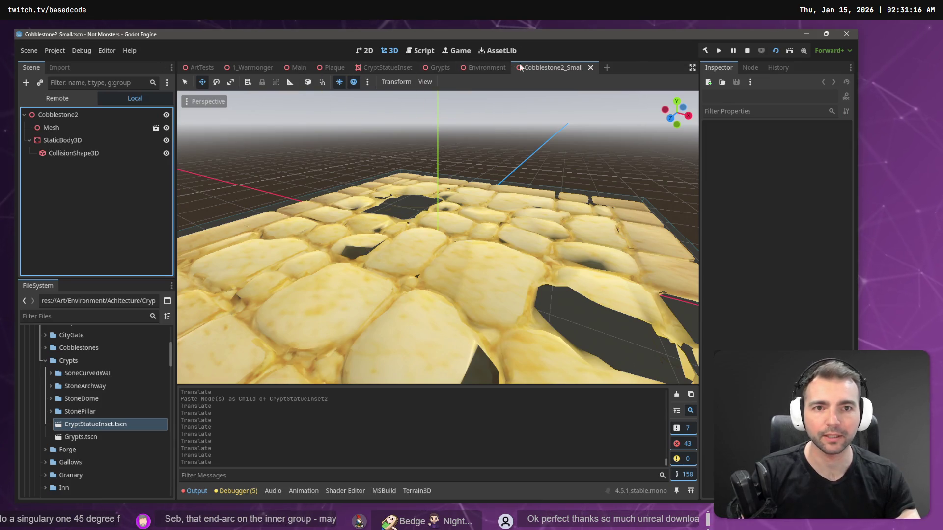
{"action": "key", "text": "ctrl+shift+w"}
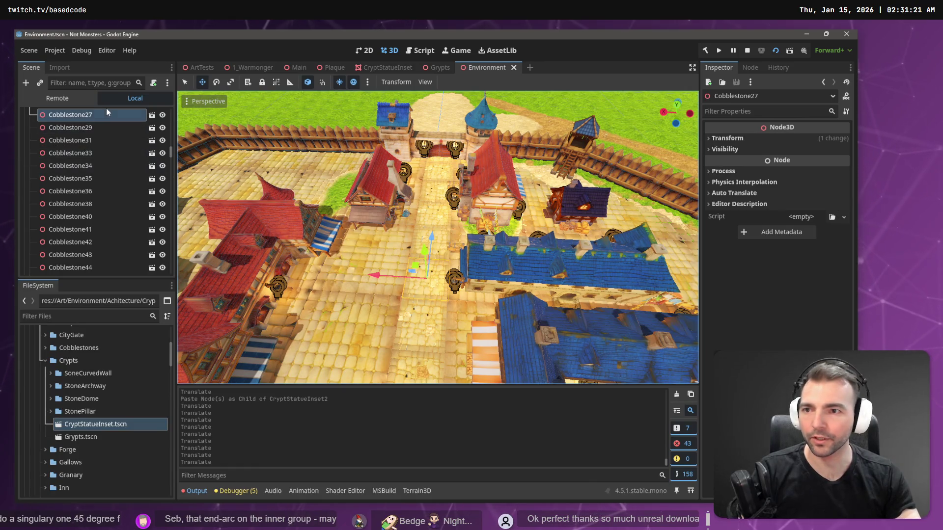
Select Cobblestone25 and Cobblestone27 in the node list, then return to the Grypts scene
{"action": "scroll", "coordinate": [106, 118], "scroll_direction": "up", "scroll_amount": 2}
{"action": "left_click", "coordinate": [81, 143]}
{"action": "left_click", "coordinate": [83, 157]}
{"action": "scroll", "coordinate": [90, 164], "scroll_direction": "up", "scroll_amount": 3}
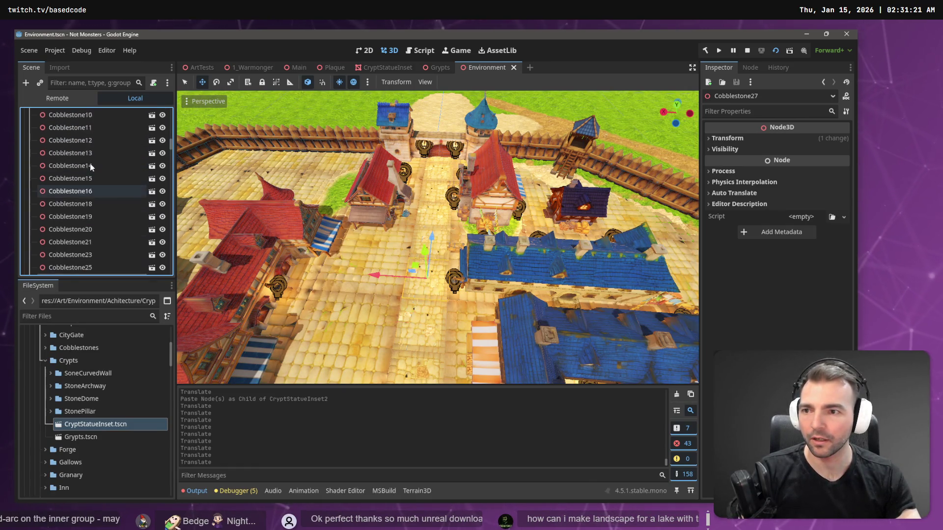
{"action": "left_click", "coordinate": [436, 69]}
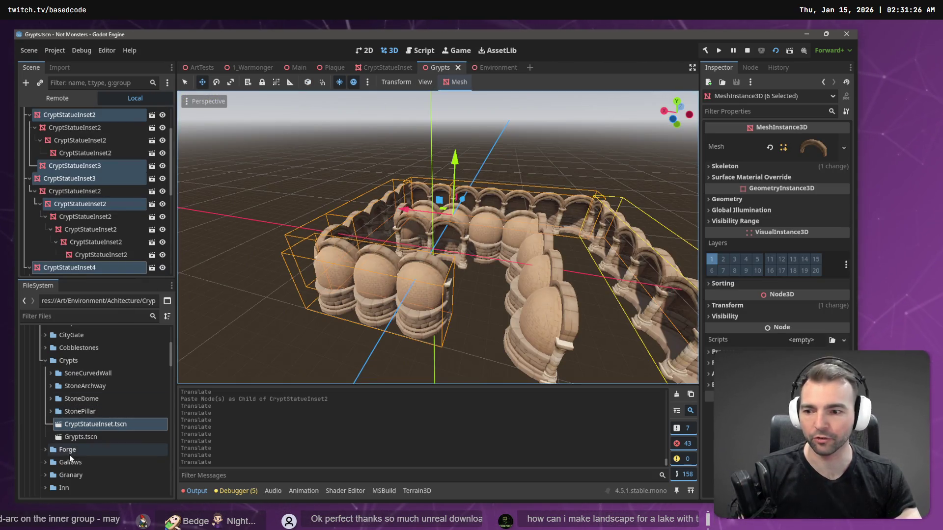
{"action": "left_click", "coordinate": [76, 437]}
{"action": "type", "text": "Crypts"}
{"action": "key", "text": "Return"}
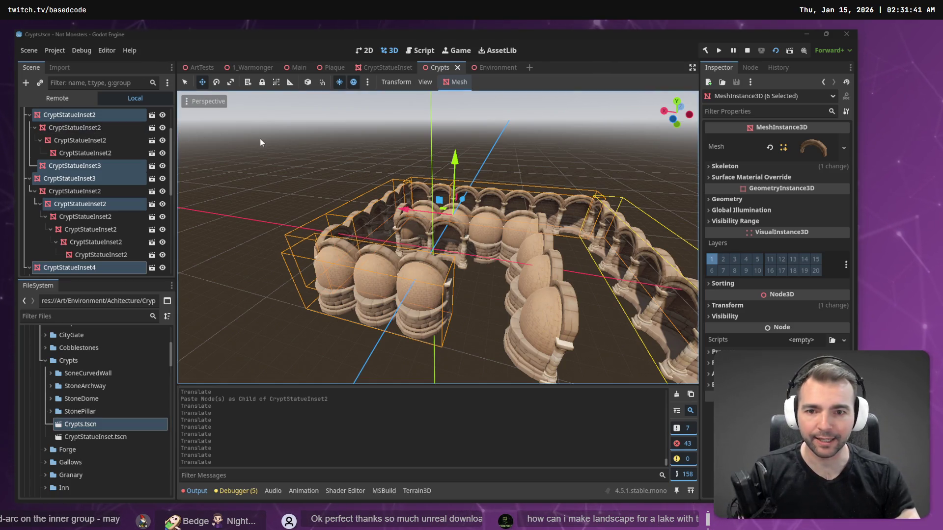
{"action": "scroll", "coordinate": [337, 196], "scroll_direction": "up", "scroll_amount": 10}
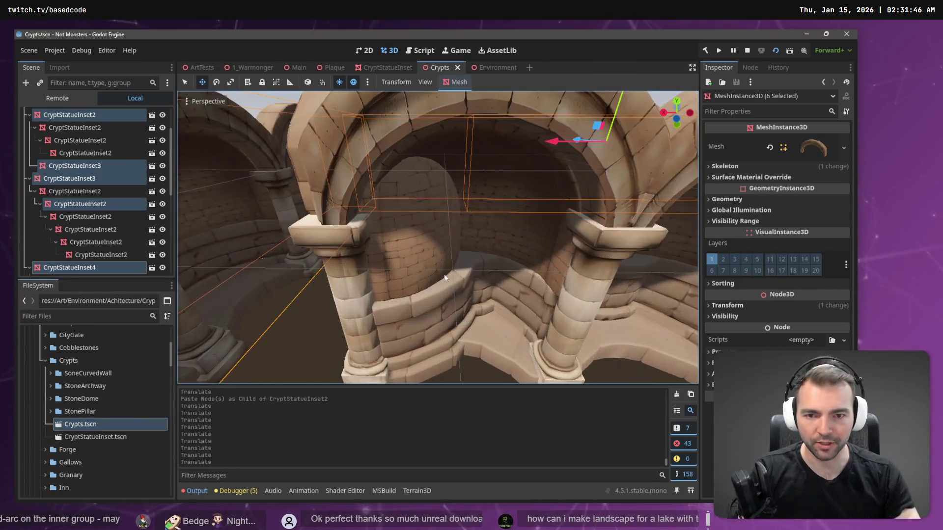
{"action": "key", "text": "s"}
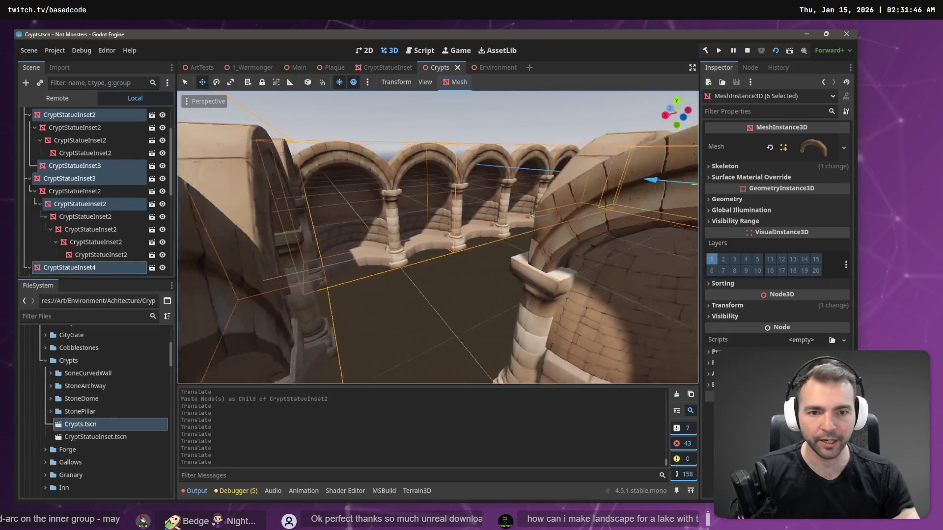
{"action": "key", "text": "w"}
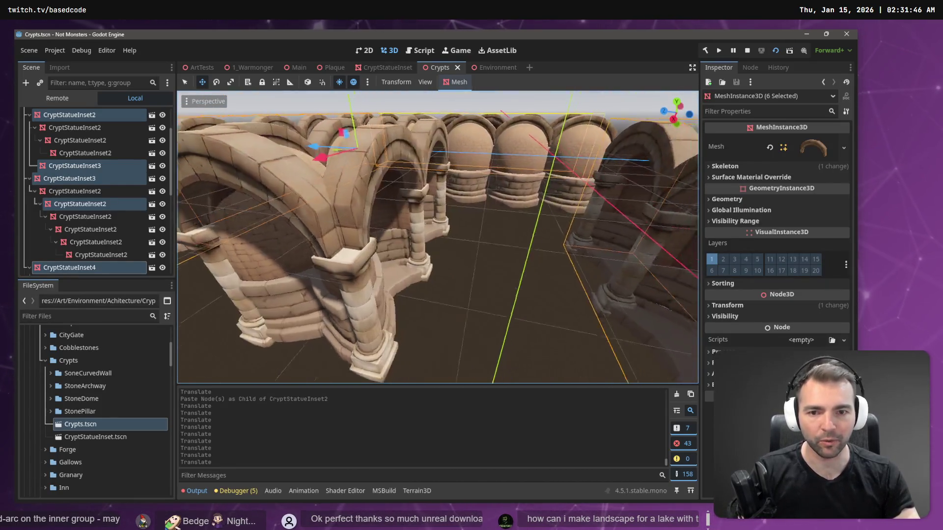
{"action": "key", "text": "a"}
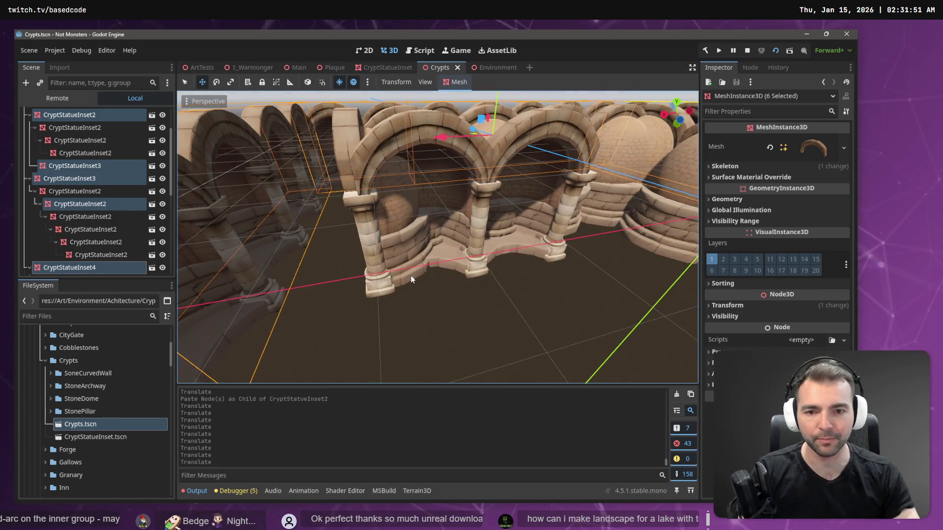
{"action": "key", "text": "w"}
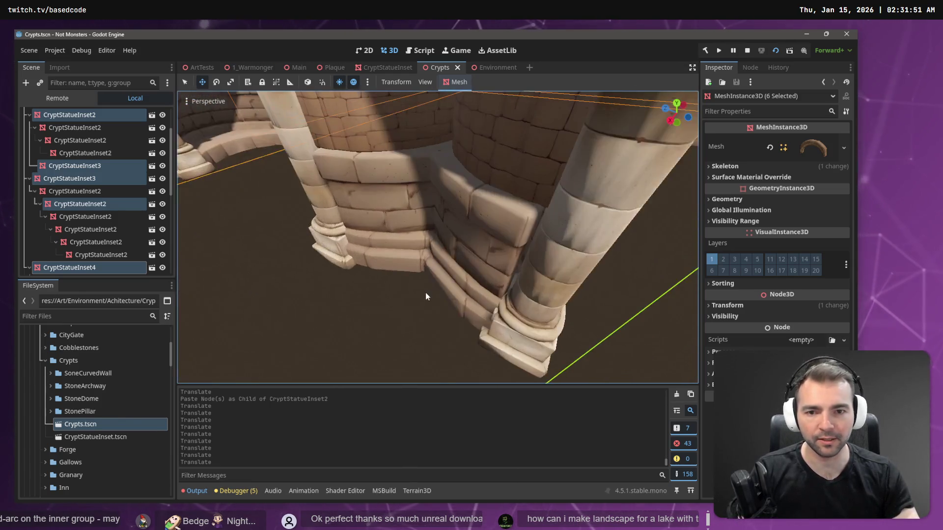
{"action": "key", "text": "s"}
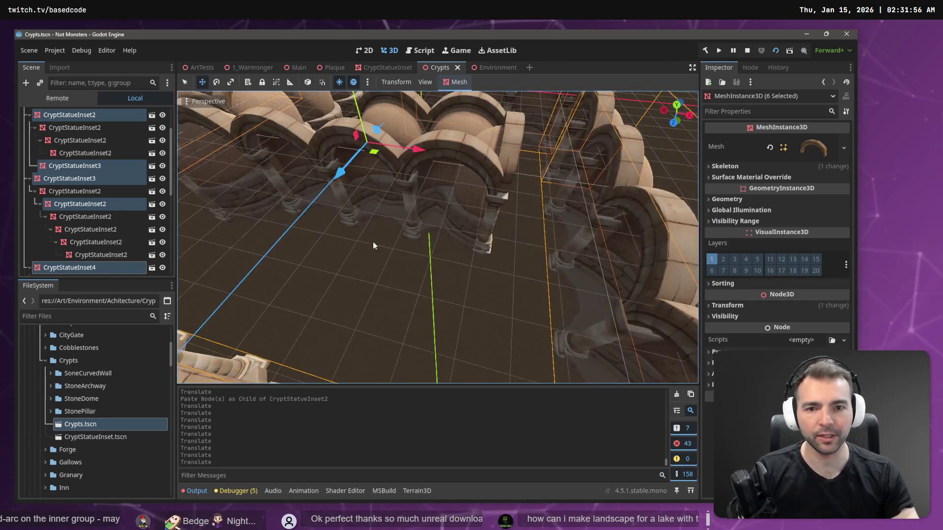
{"action": "key", "text": "w"}
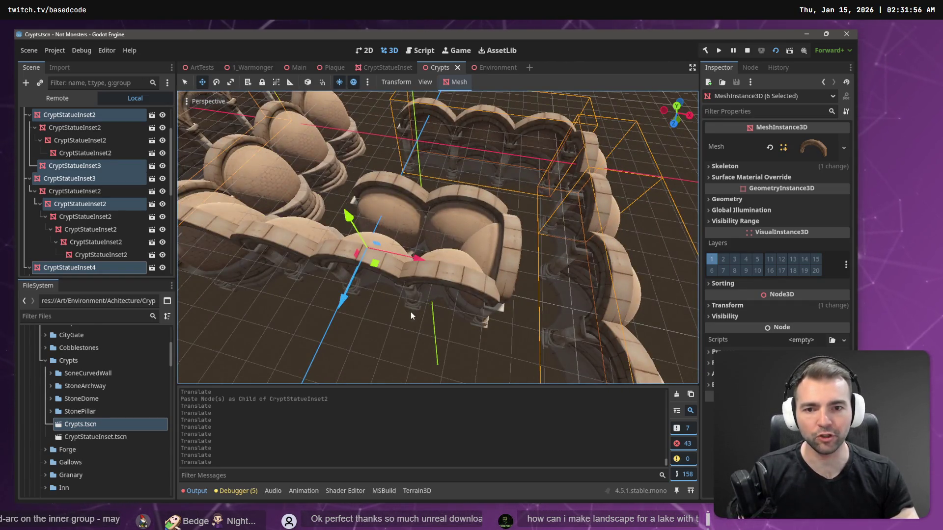
{"action": "key", "text": "s"}
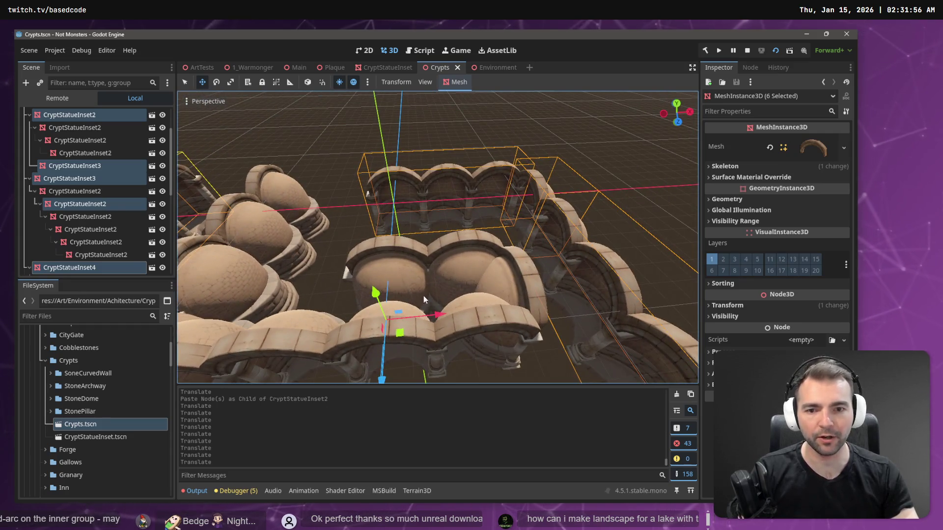
{"action": "key", "text": "w"}
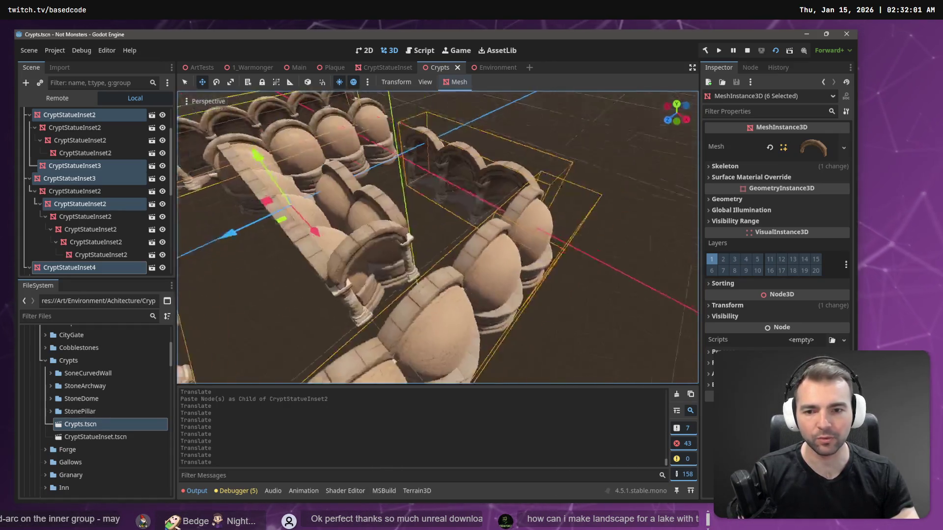
{"action": "key", "text": "w"}
{"action": "key", "text": "w"}
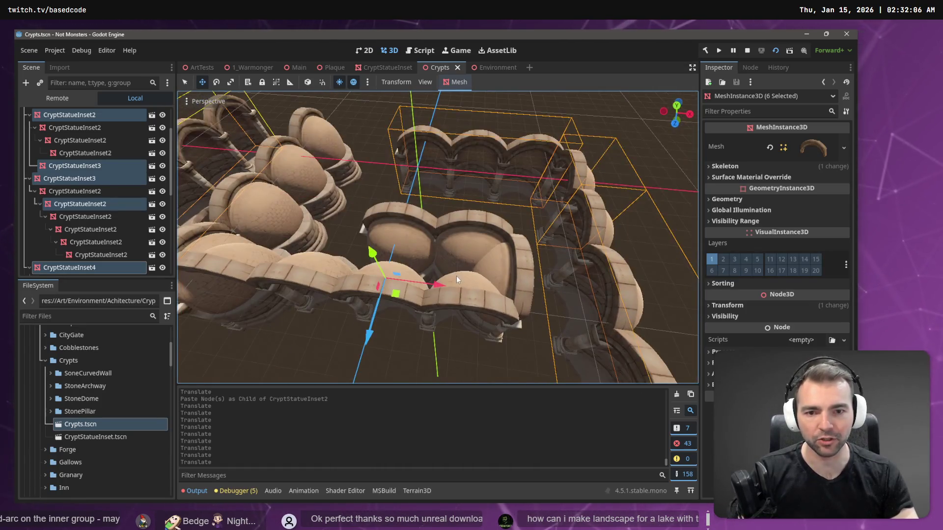
{"action": "key", "text": "w"}
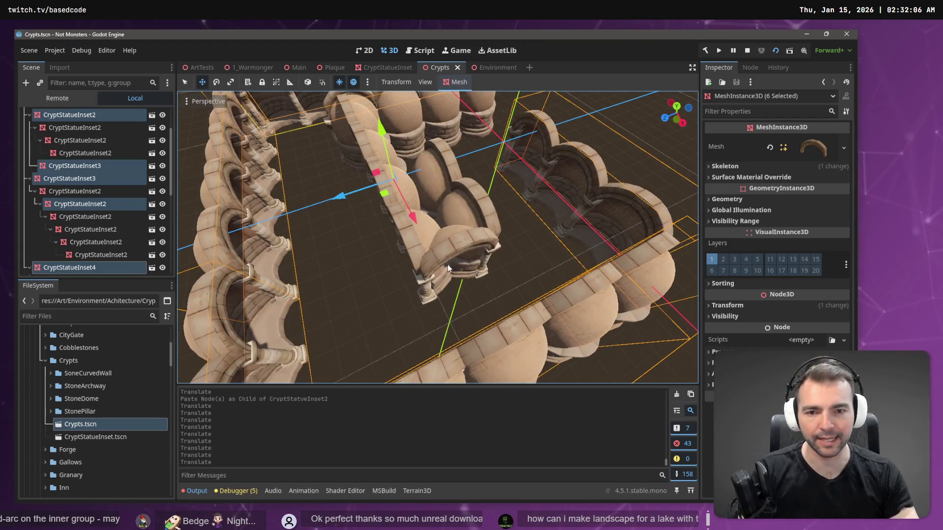
{"action": "key", "text": "w"}
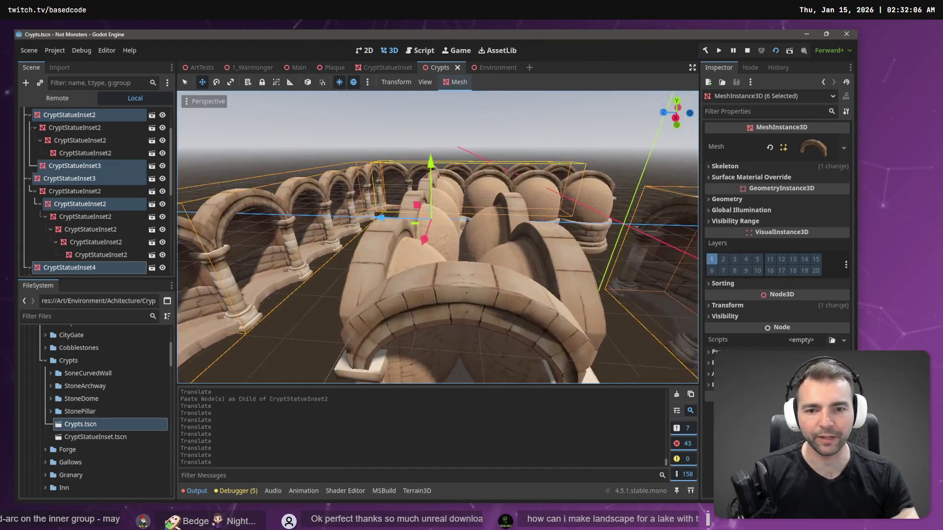
{"action": "key", "text": "s"}
{"action": "key", "text": "a"}
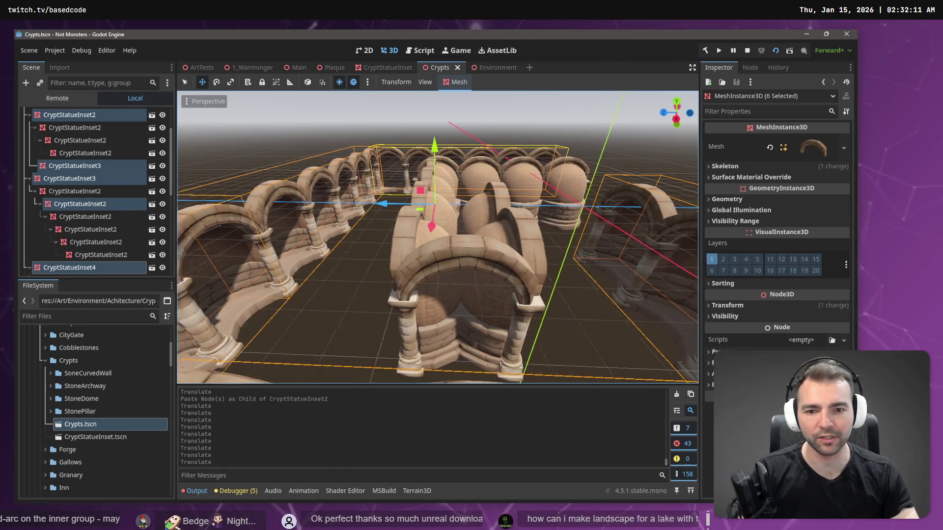
{"action": "key", "text": "s"}
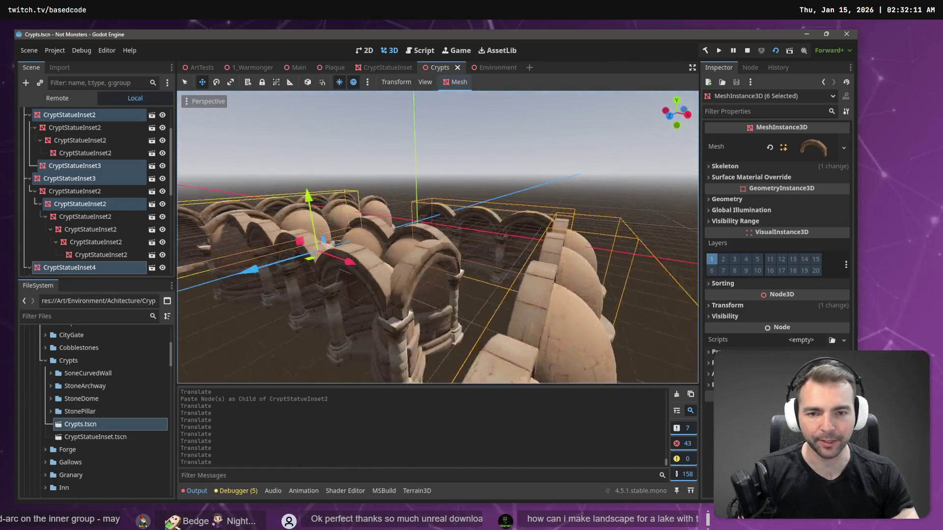
{"action": "key", "text": "w"}
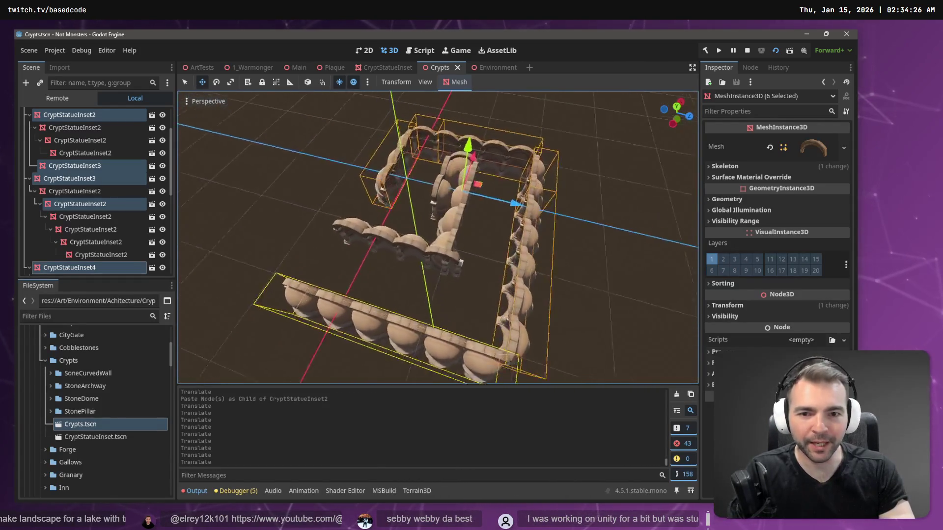
{"action": "left_click", "coordinate": [404, 249]}
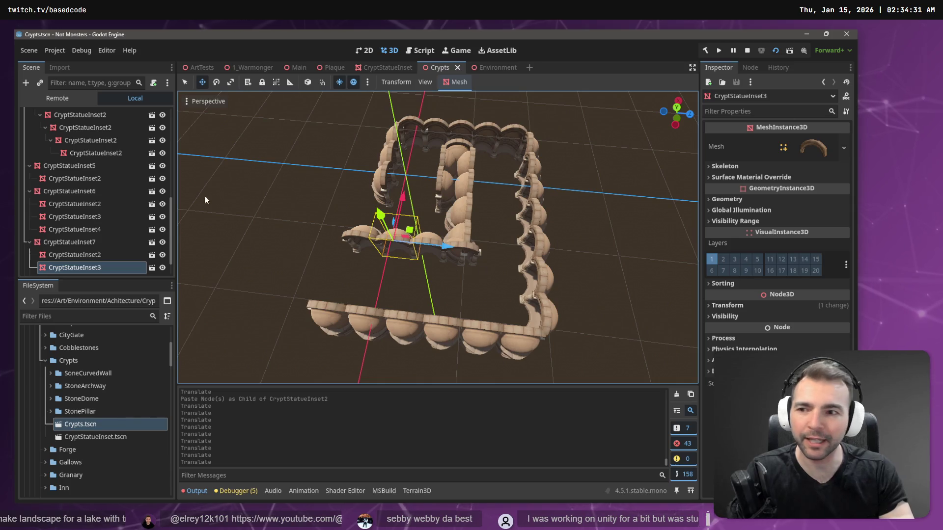
Slide the CryptStatueInset7 wall group along Z and X to line it up
{"action": "left_click", "coordinate": [49, 245]}
{"action": "left_click_drag", "start_coordinate": [484, 253], "coordinate": [470, 253]}
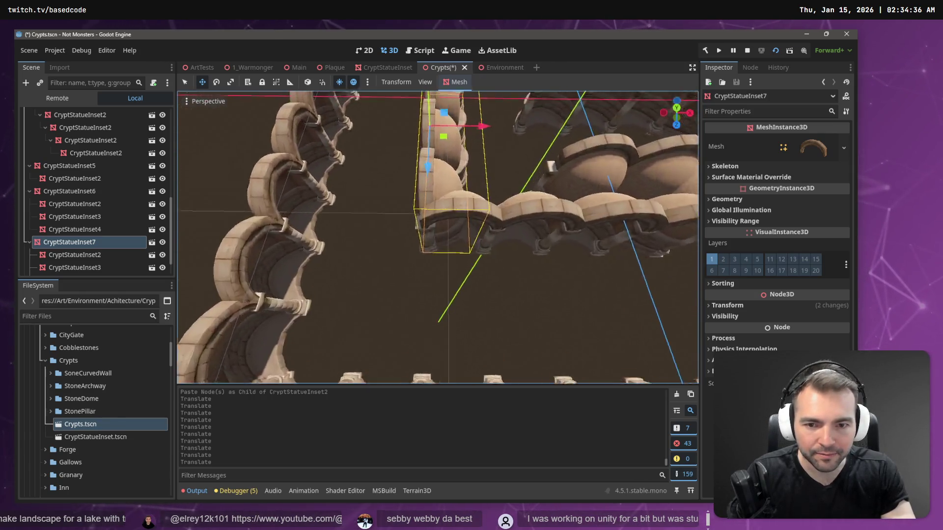
{"action": "key", "text": "s"}
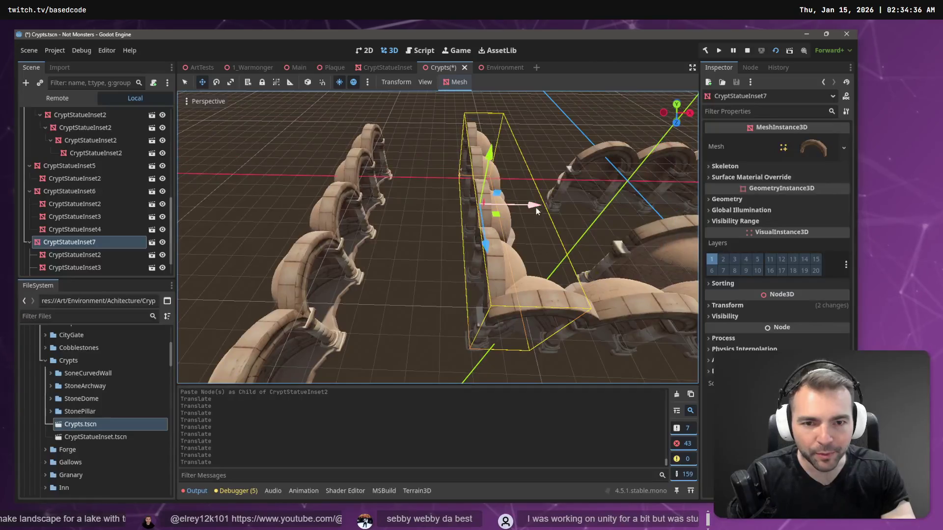
{"action": "left_click_drag", "start_coordinate": [535, 205], "coordinate": [530, 207]}
{"action": "left_click_drag", "start_coordinate": [480, 244], "coordinate": [480, 246]}
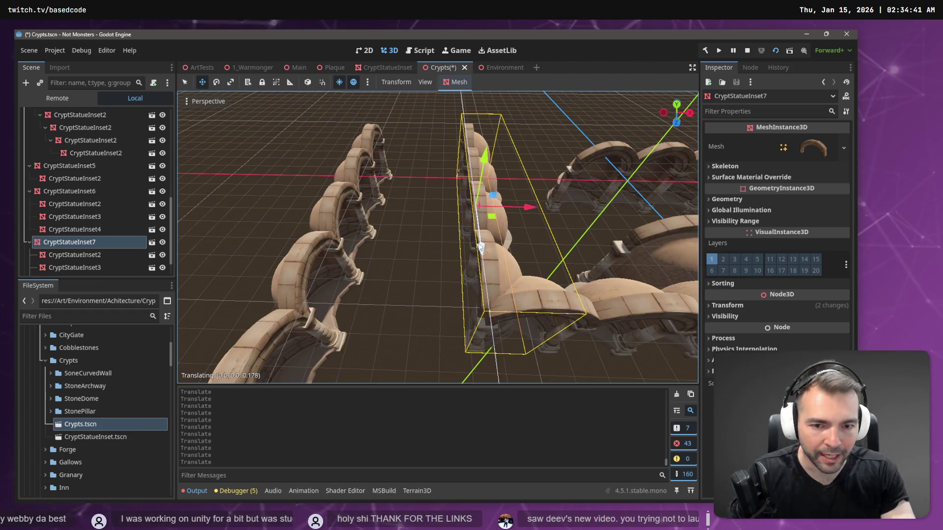
{"action": "left_click", "coordinate": [400, 225]}
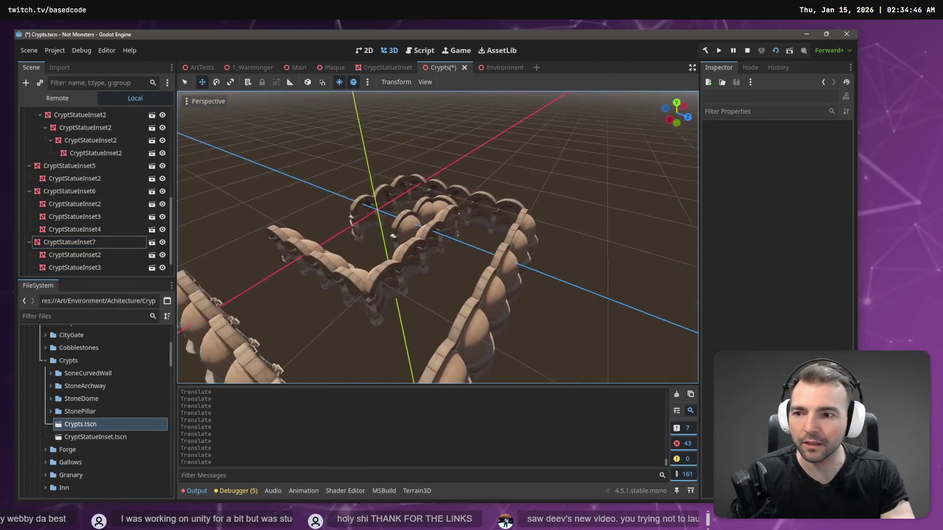
Paste the Cobblestone27 floor tile and set its position to 0, 0, 0
{"action": "key", "text": "ctrl+v"}
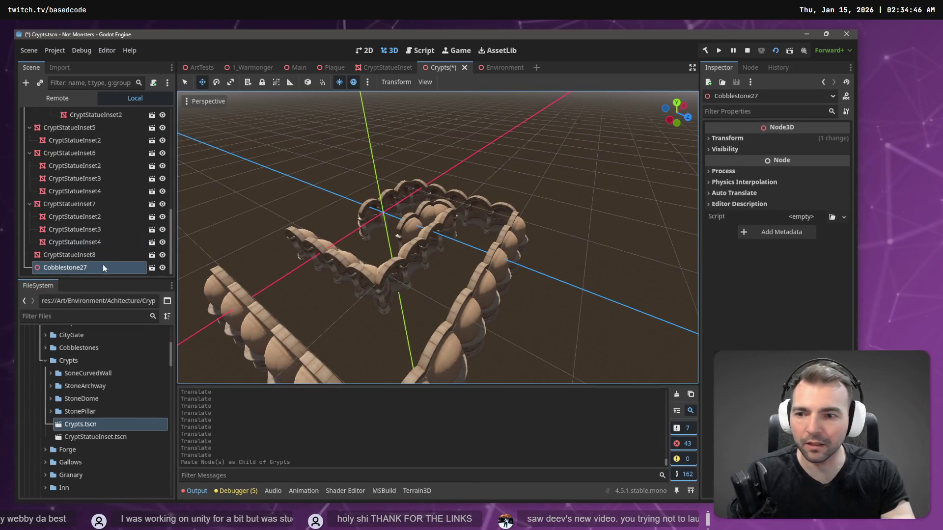
{"action": "double_click", "coordinate": [101, 267]}
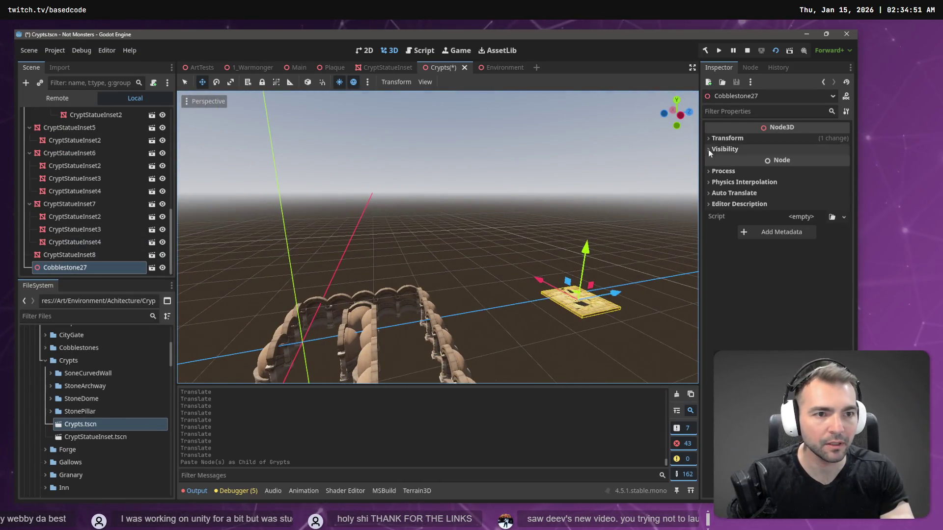
{"action": "left_click", "coordinate": [727, 139]}
{"action": "left_click", "coordinate": [730, 164]}
{"action": "type", "text": "0"}
{"action": "key", "text": "Tab"}
{"action": "type", "text": "0"}
{"action": "key", "text": "Tab"}
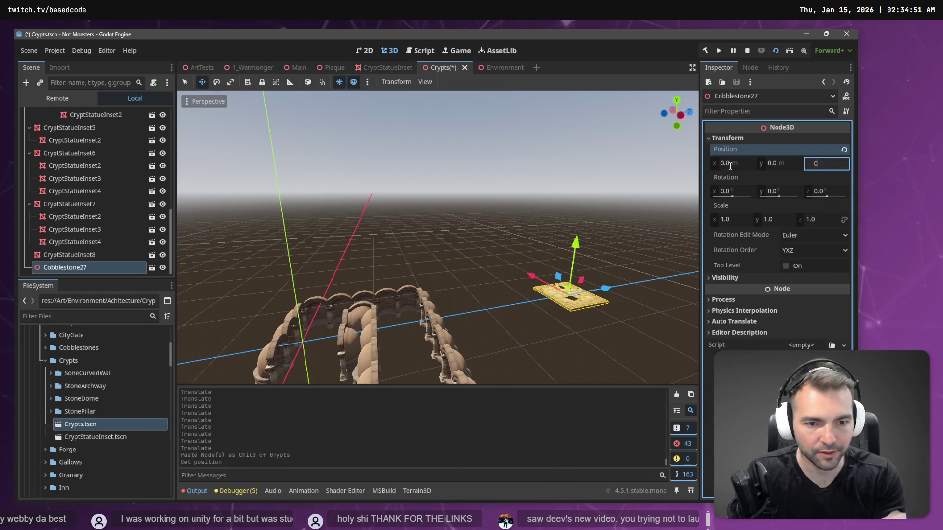
{"action": "type", "text": "0"}
{"action": "key", "text": "Tab"}
{"action": "scroll", "coordinate": [656, 167], "scroll_direction": "up", "scroll_amount": 5}
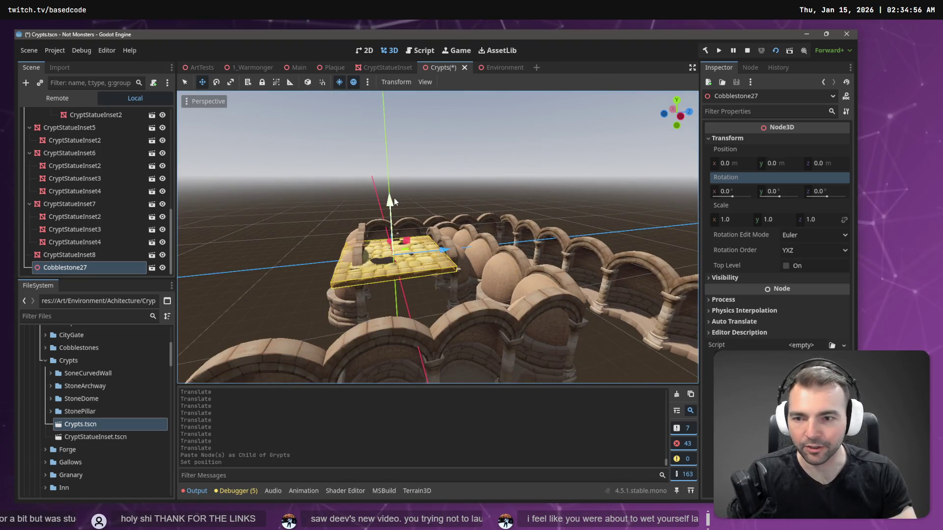
{"action": "left_click_drag", "start_coordinate": [389, 201], "coordinate": [393, 267]}
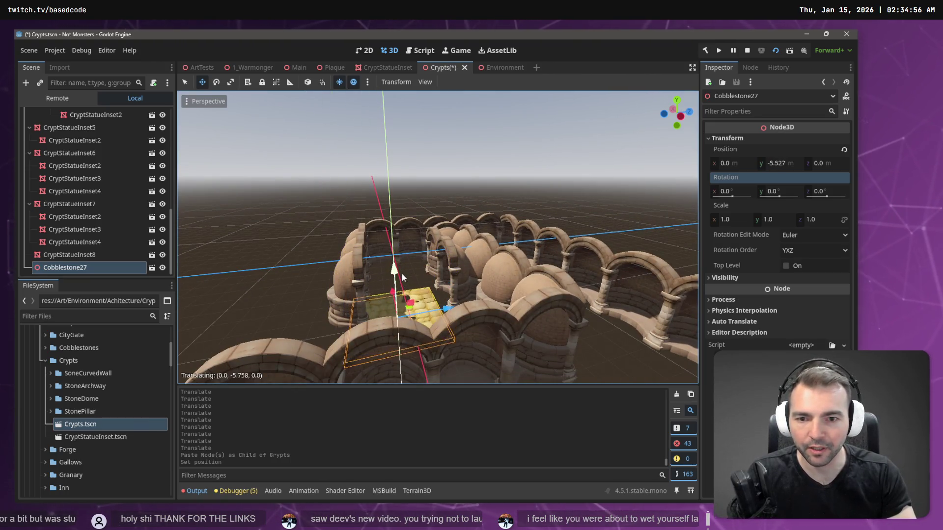
{"action": "key", "text": "ctrl+z"}
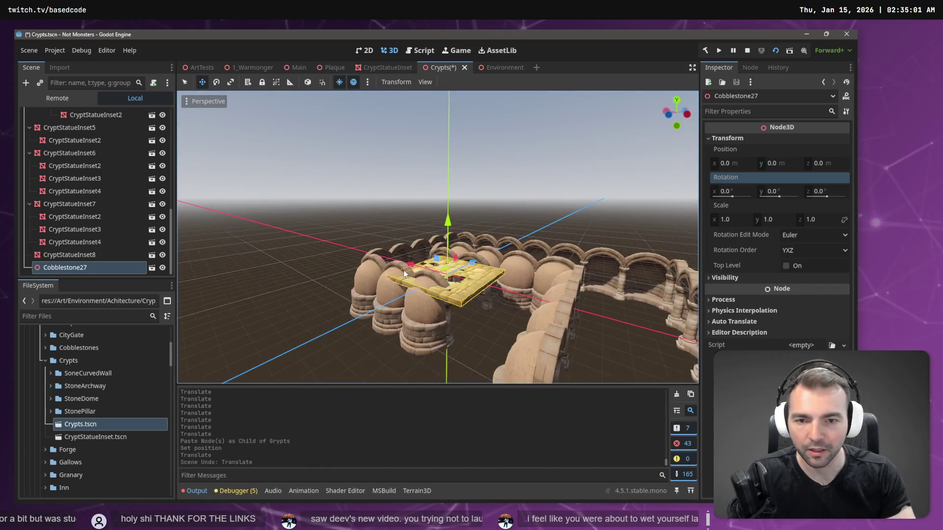
{"action": "left_click", "coordinate": [77, 254]}
{"action": "scroll", "coordinate": [79, 197], "scroll_direction": "up", "scroll_amount": 5}
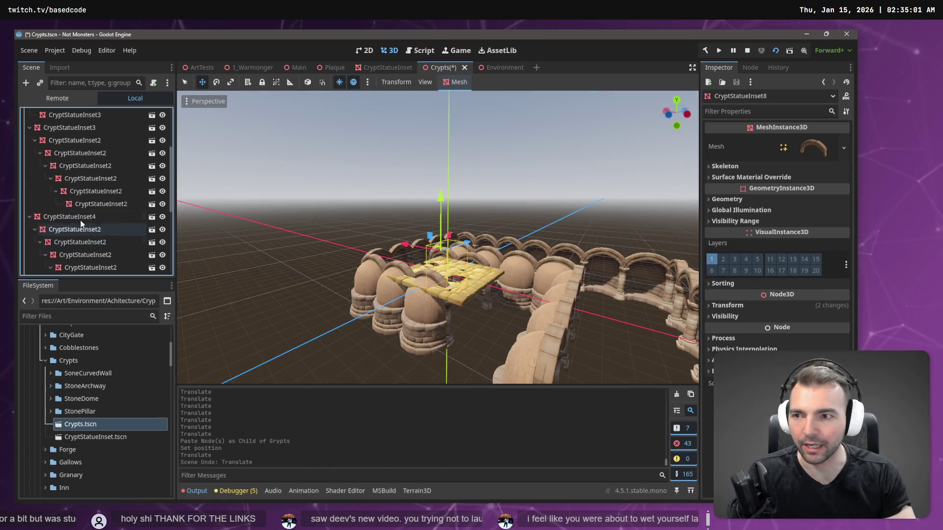
Select the 32 walls from CryptStatueInset8 to CryptStatueInset and raise them onto the floor tile
{"action": "left_click", "coordinate": [70, 129], "text": "shift"}
{"action": "left_click_drag", "start_coordinate": [484, 219], "coordinate": [497, 165]}
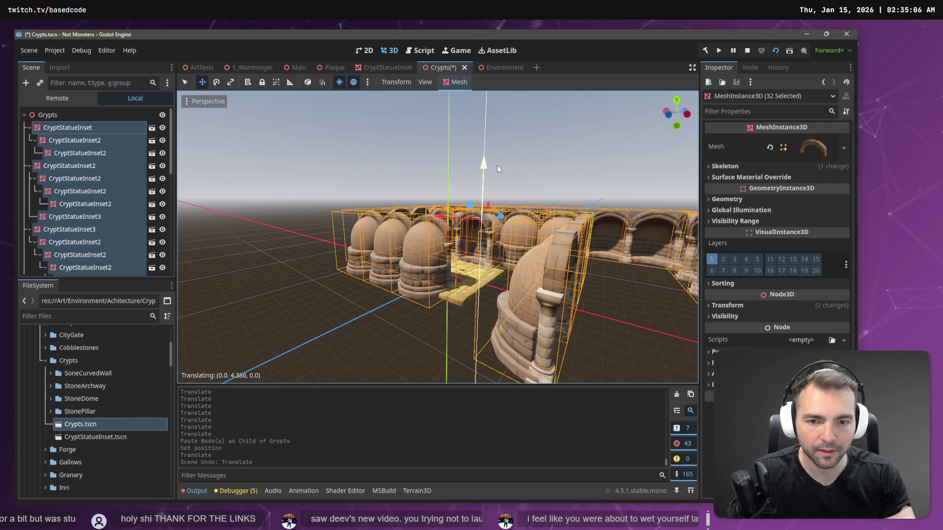
{"action": "scroll", "coordinate": [497, 165], "scroll_direction": "up", "scroll_amount": 5}
{"action": "scroll", "coordinate": [498, 170], "scroll_direction": "up", "scroll_amount": 5}
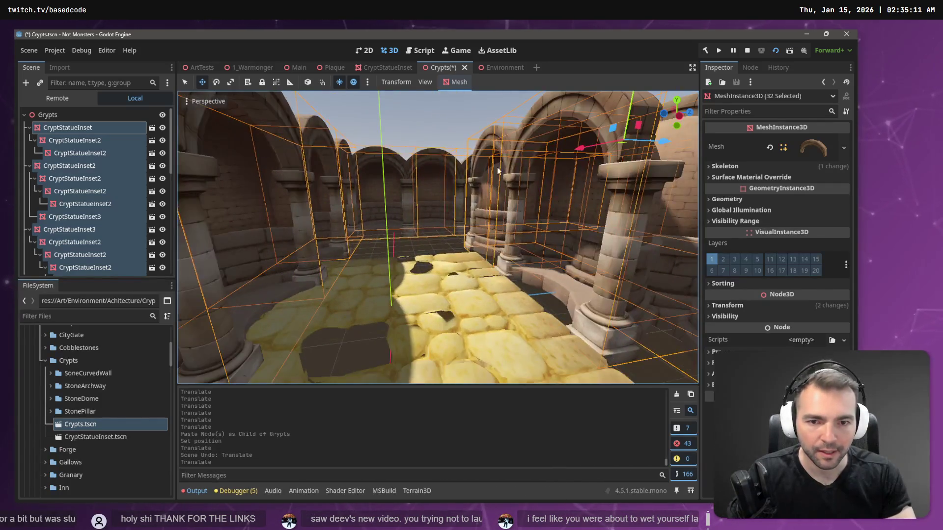
{"action": "key", "text": "g"}
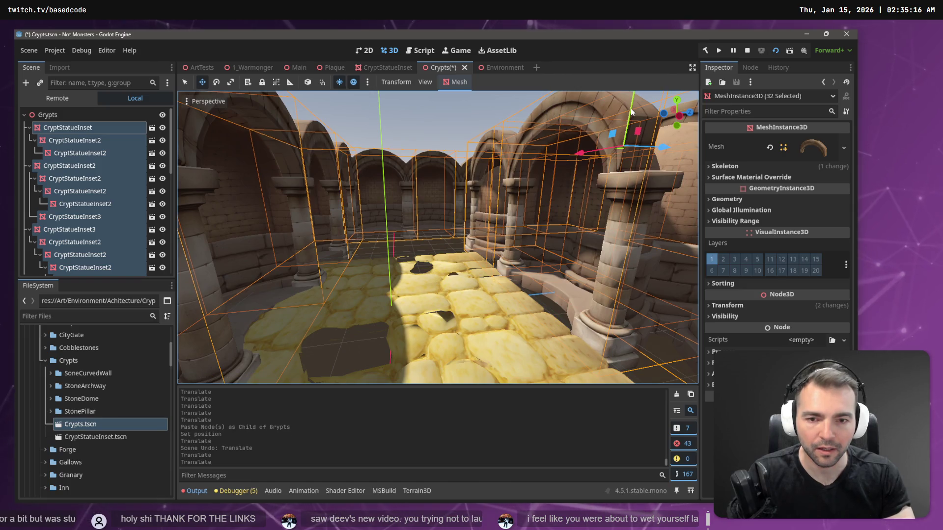
{"action": "left_click", "coordinate": [632, 112]}
{"action": "scroll", "coordinate": [632, 112], "scroll_direction": "down", "scroll_amount": 5}
{"action": "scroll", "coordinate": [531, 196], "scroll_direction": "down", "scroll_amount": 5}
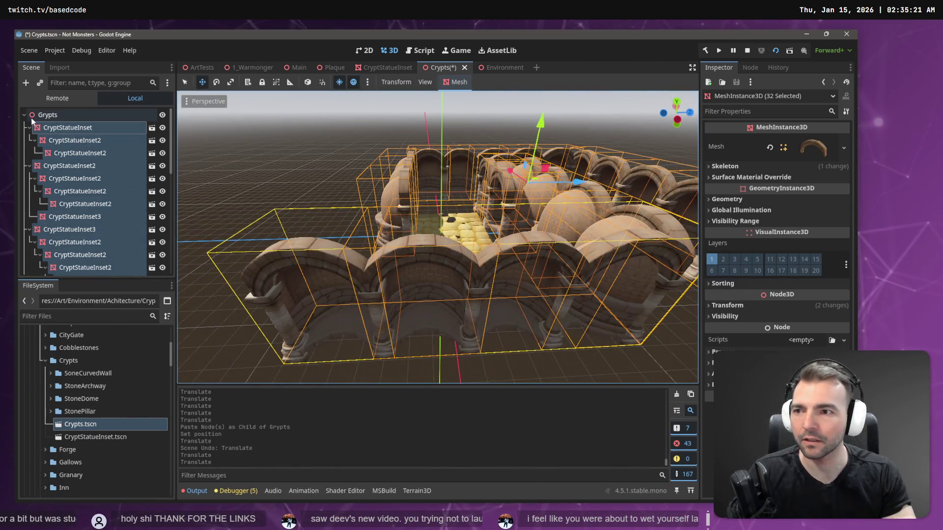
{"action": "left_click", "coordinate": [25, 114]}
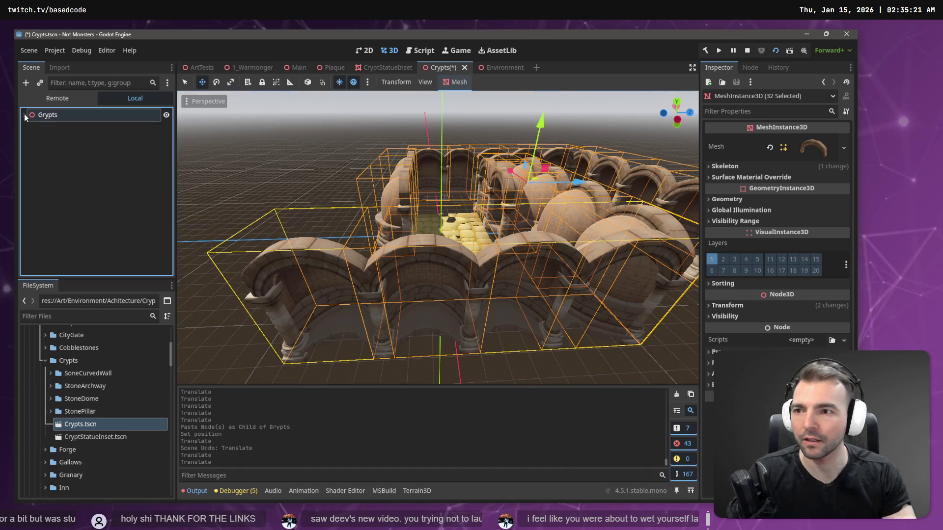
Rename the root node from Grypts to Crypts
{"action": "left_click", "coordinate": [24, 114]}
{"action": "left_click", "coordinate": [49, 116]}
{"action": "left_click", "coordinate": [48, 116]}
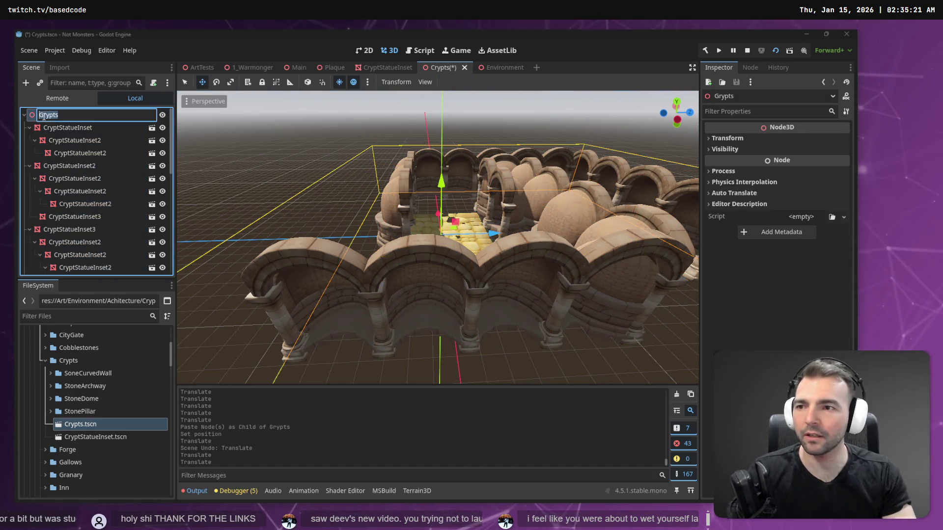
{"action": "type", "text": "C"}
{"action": "key", "text": "Return"}
{"action": "scroll", "coordinate": [59, 197], "scroll_direction": "down", "scroll_amount": 10}
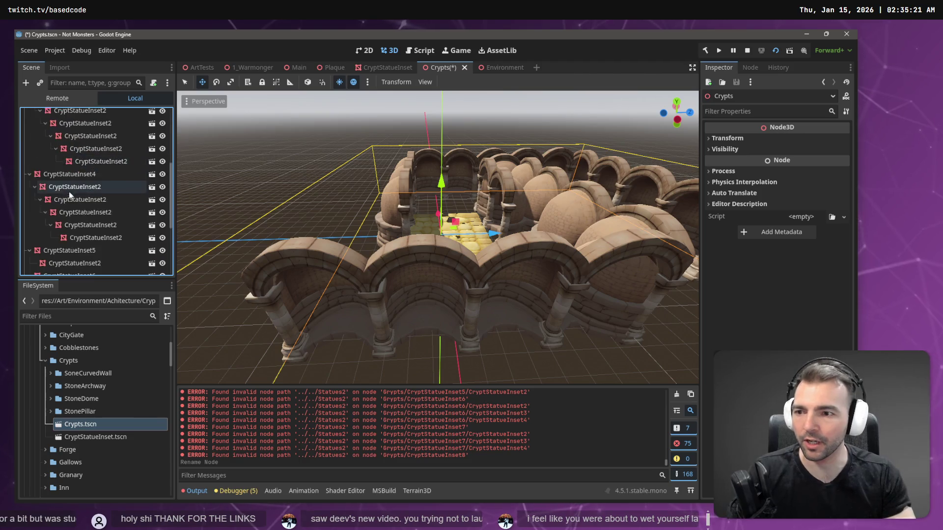
Add a ParallaxBackground child under Crypts, then delete it again
{"action": "left_click", "coordinate": [61, 269]}
{"action": "scroll", "coordinate": [62, 229], "scroll_direction": "up", "scroll_amount": 10}
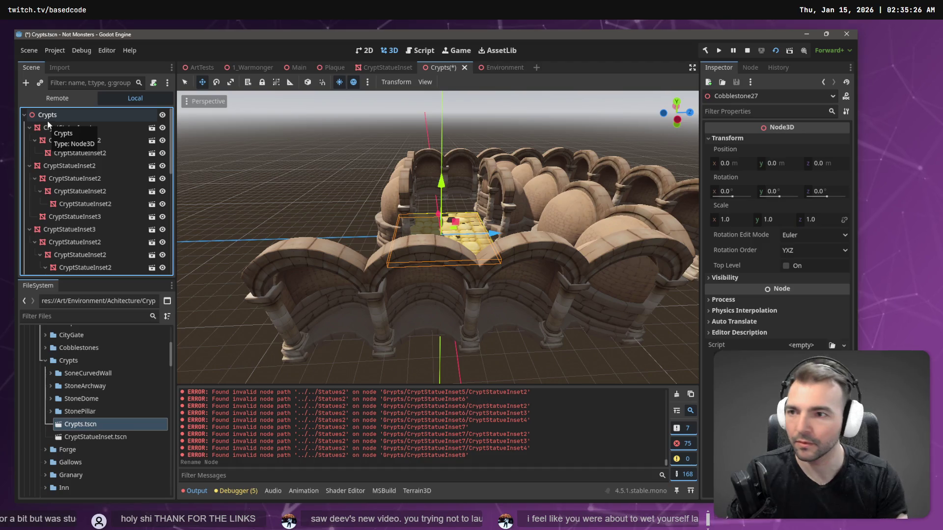
{"action": "right_click", "coordinate": [48, 117]}
{"action": "left_click", "coordinate": [108, 118]}
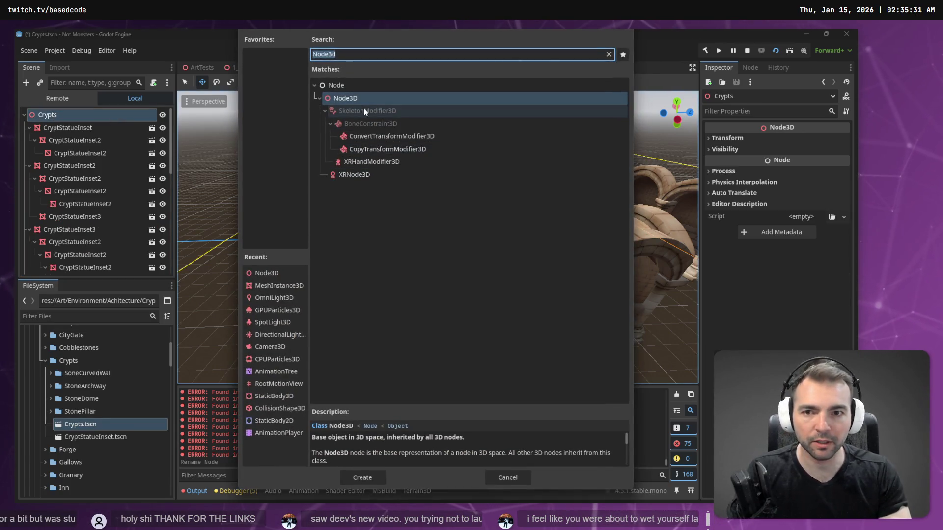
{"action": "key", "text": "BackSpace"}
{"action": "key", "text": "BackSpace"}
{"action": "key", "text": "BackSpace"}
{"action": "type", "text": "parallax"}
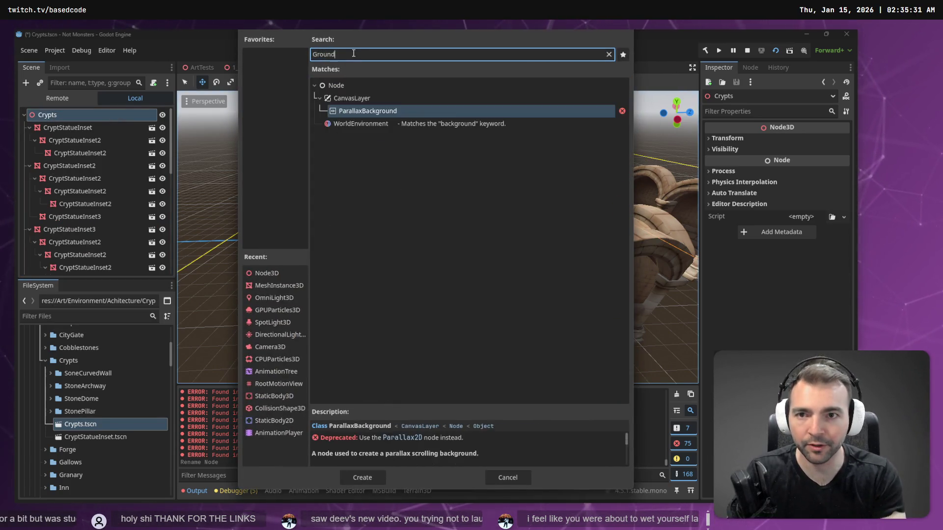
{"action": "key", "text": "Return"}
{"action": "left_click_drag", "start_coordinate": [336, 101], "coordinate": [462, 172]}
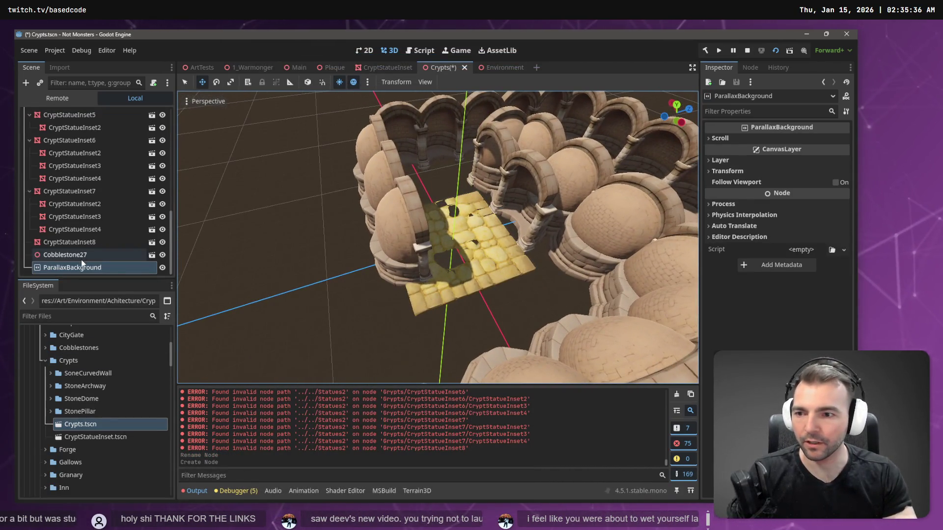
{"action": "left_click", "coordinate": [88, 270]}
{"action": "key", "text": "Delete"}
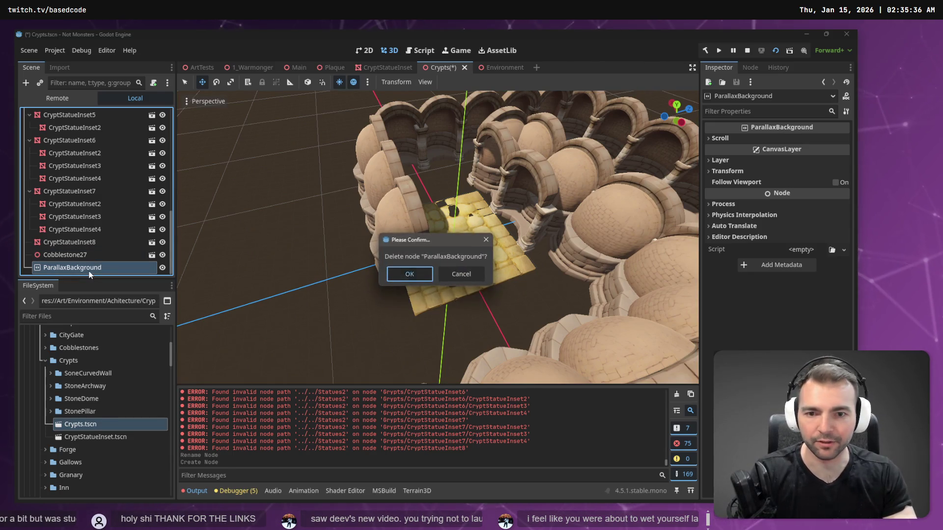
{"action": "key", "text": "Return"}
{"action": "scroll", "coordinate": [79, 197], "scroll_direction": "up", "scroll_amount": 10}
Add a Node3D child named Ground and move Cobblestone27 under it
{"action": "right_click", "coordinate": [61, 115]}
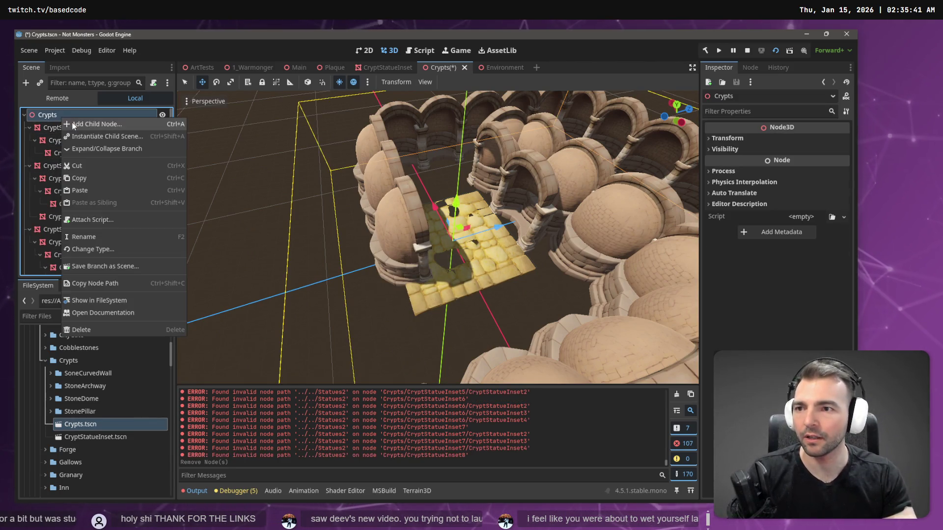
{"action": "left_click", "coordinate": [84, 120]}
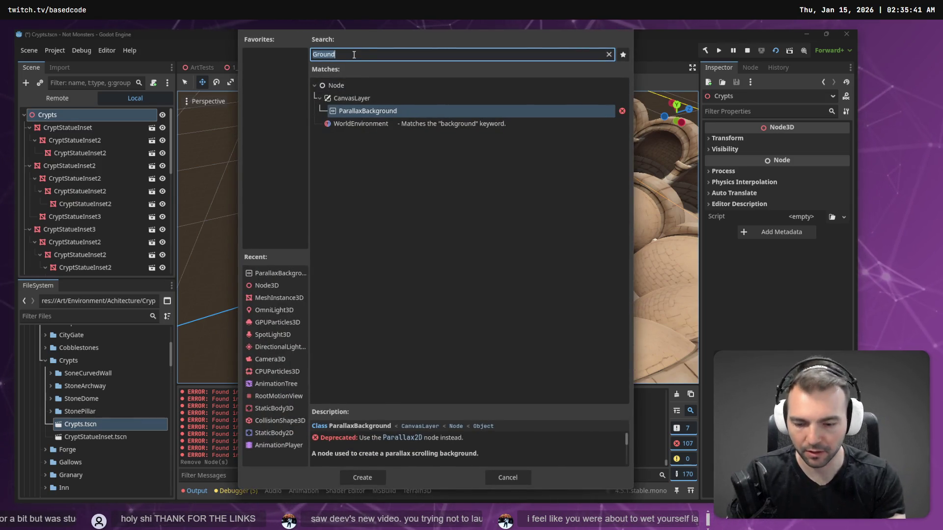
{"action": "type", "text": "Node"}
{"action": "left_click", "coordinate": [340, 212]}
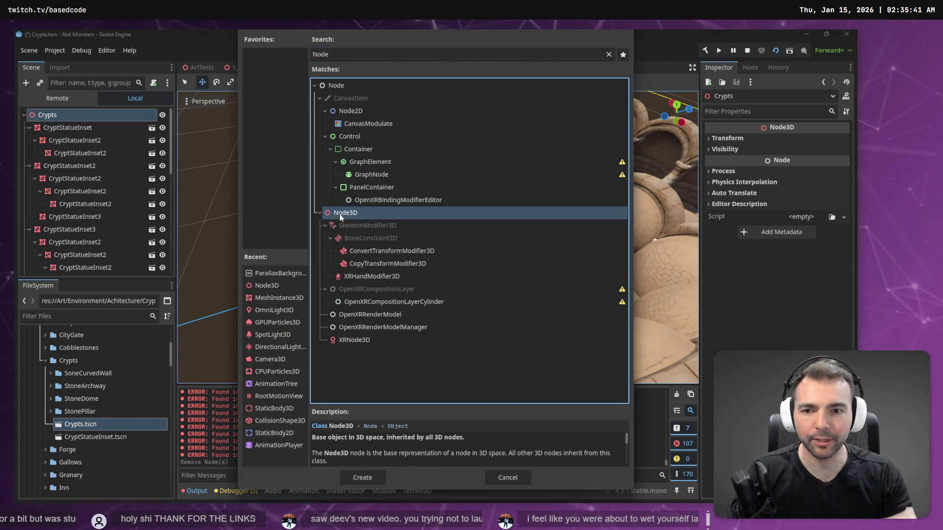
{"action": "left_click", "coordinate": [363, 477]}
{"action": "double_click", "coordinate": [69, 268]}
{"action": "type", "text": "und"}
{"action": "key", "text": "Return"}
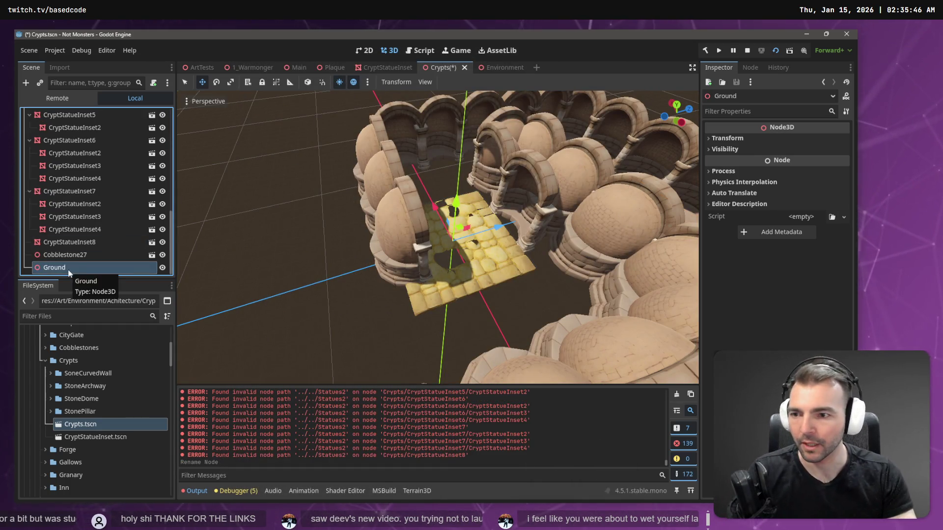
{"action": "left_click_drag", "start_coordinate": [74, 255], "coordinate": [78, 267]}
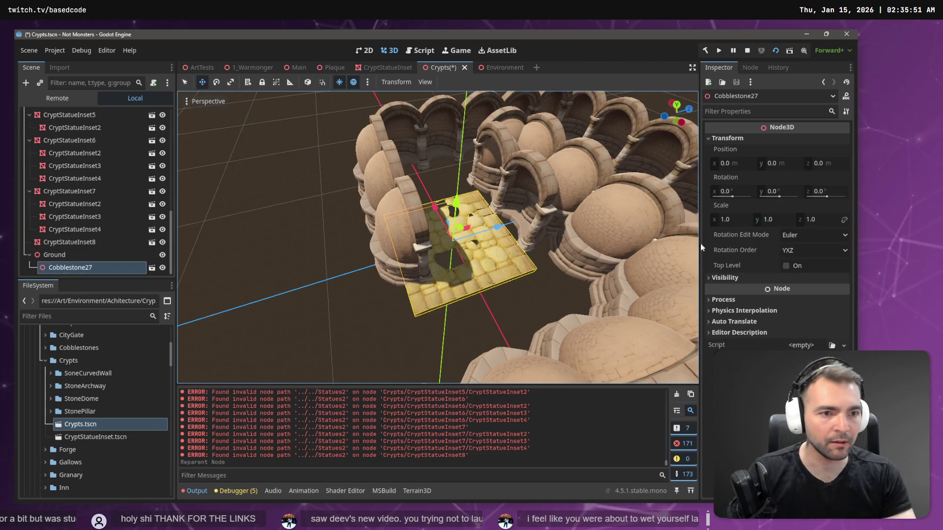
Paste a copy of Cobblestone27 under Ground and shift it 8 units along X
{"action": "left_click", "coordinate": [95, 267]}
{"action": "left_click_drag", "start_coordinate": [435, 205], "coordinate": [400, 126]}
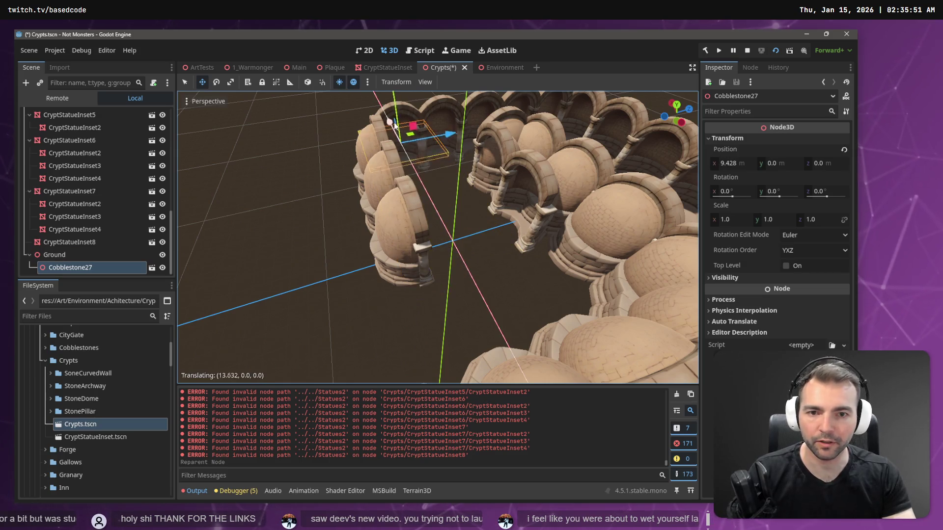
{"action": "key", "text": "ctrl+z"}
{"action": "left_click", "coordinate": [80, 256]}
{"action": "key", "text": "ctrl+v"}
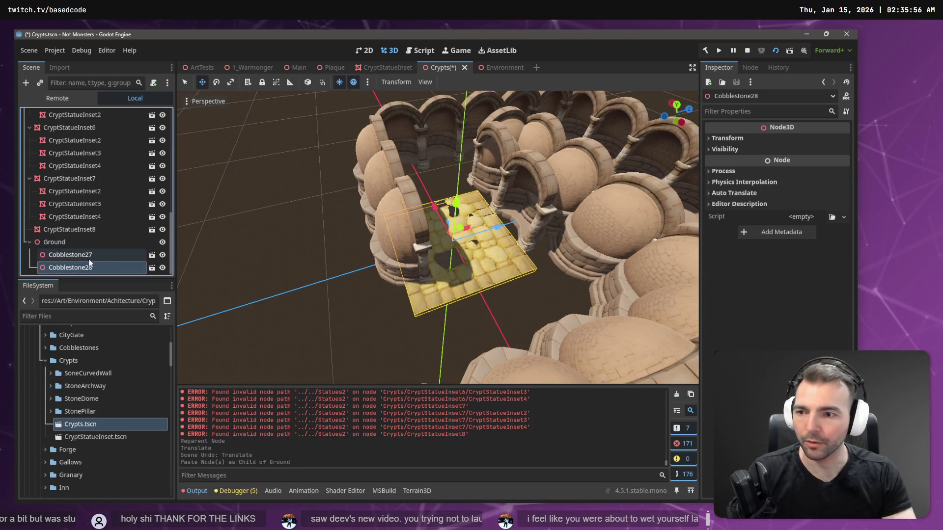
{"action": "left_click_drag", "start_coordinate": [434, 207], "coordinate": [412, 155]}
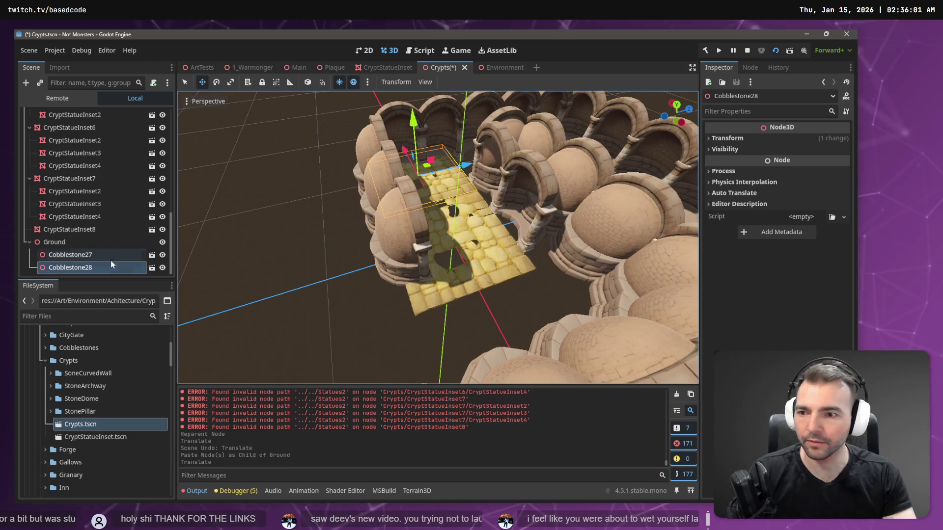
Paste a third tile, Cobblestone29, under Ground and move it about 7.6 units along Z
{"action": "left_click", "coordinate": [79, 255]}
{"action": "left_click", "coordinate": [79, 267], "text": "shift"}
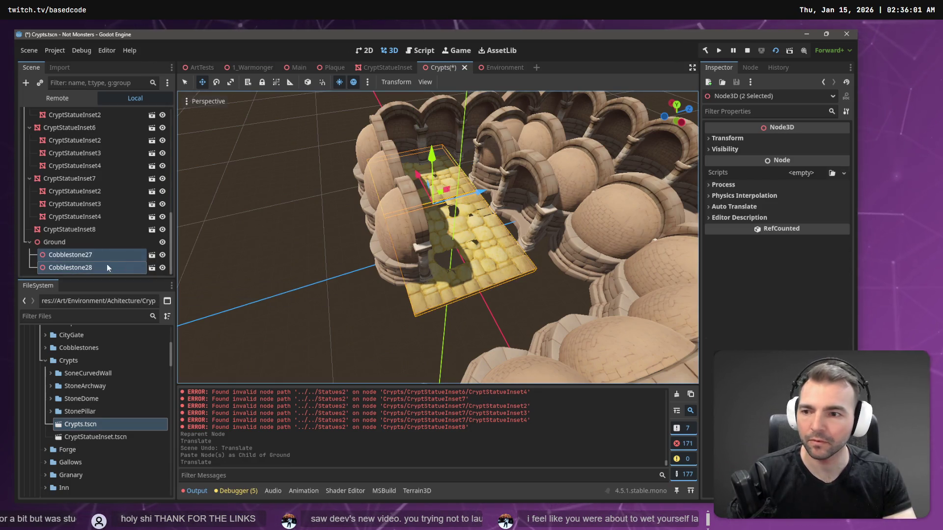
{"action": "key", "text": "ctrl+v"}
{"action": "mouse_move", "coordinate": [480, 196]}
{"action": "left_mouse_down"}
{"action": "mouse_move", "coordinate": [579, 179]}
{"action": "mouse_move", "coordinate": [559, 185]}
{"action": "left_mouse_up"}
{"action": "scroll", "coordinate": [437, 236], "scroll_direction": "down", "scroll_amount": 5}
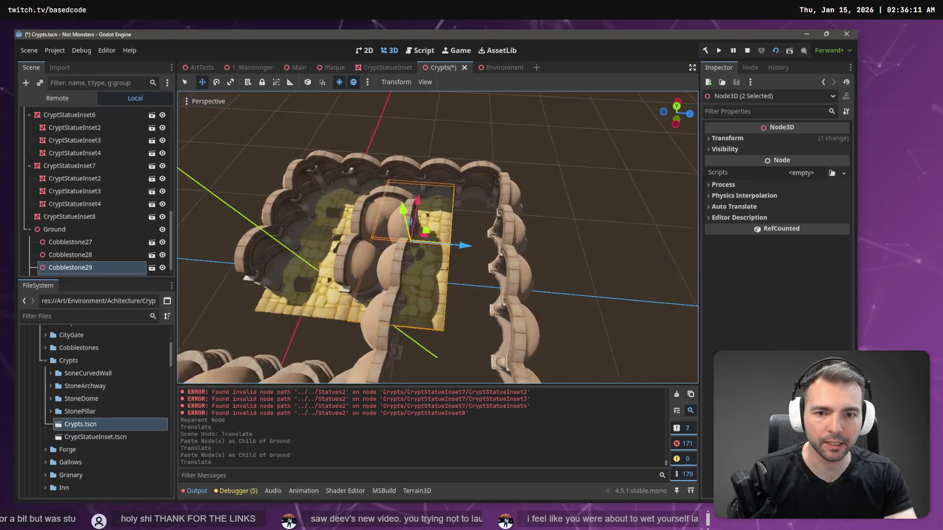
{"action": "scroll", "coordinate": [437, 235], "scroll_direction": "up", "scroll_amount": 5}
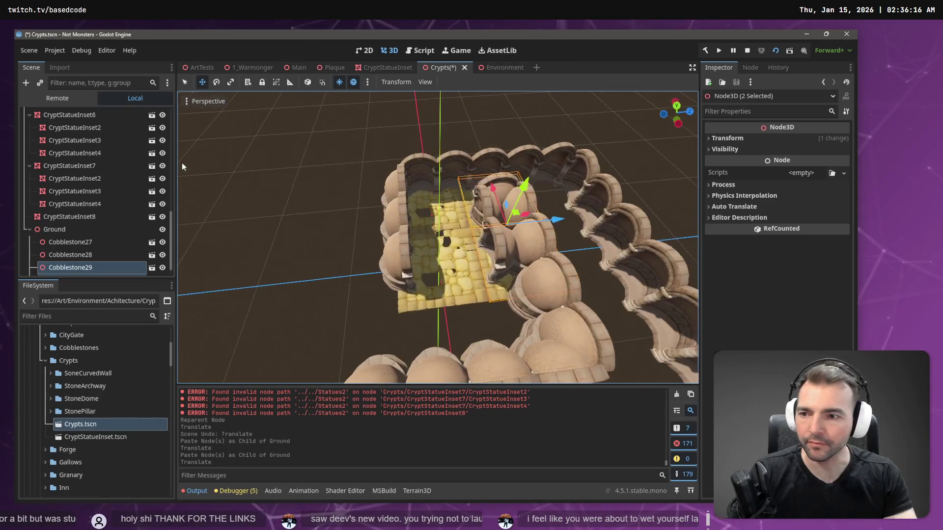
{"action": "left_click", "coordinate": [133, 230]}
{"action": "scroll", "coordinate": [437, 236], "scroll_direction": "up", "scroll_amount": 5}
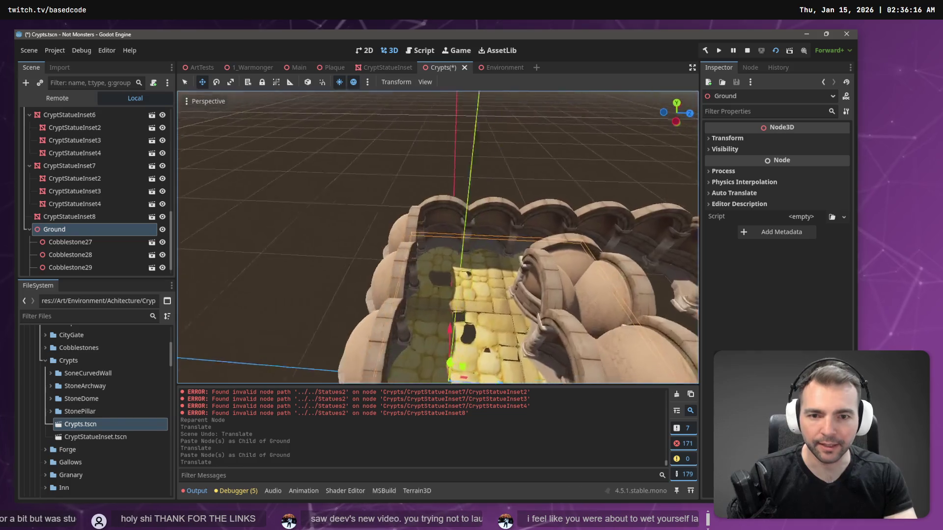
{"action": "scroll", "coordinate": [437, 236], "scroll_direction": "down", "scroll_amount": 3}
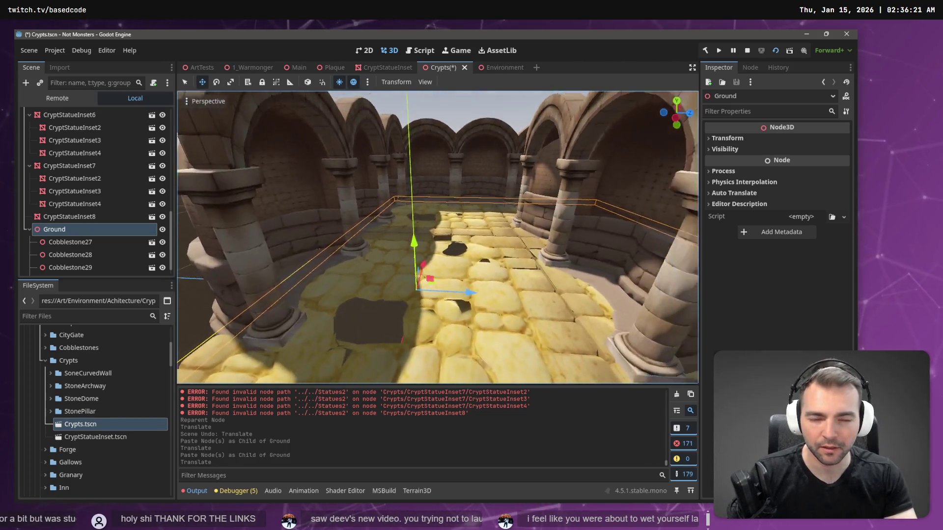
{"action": "key", "text": "alt+Tab"}
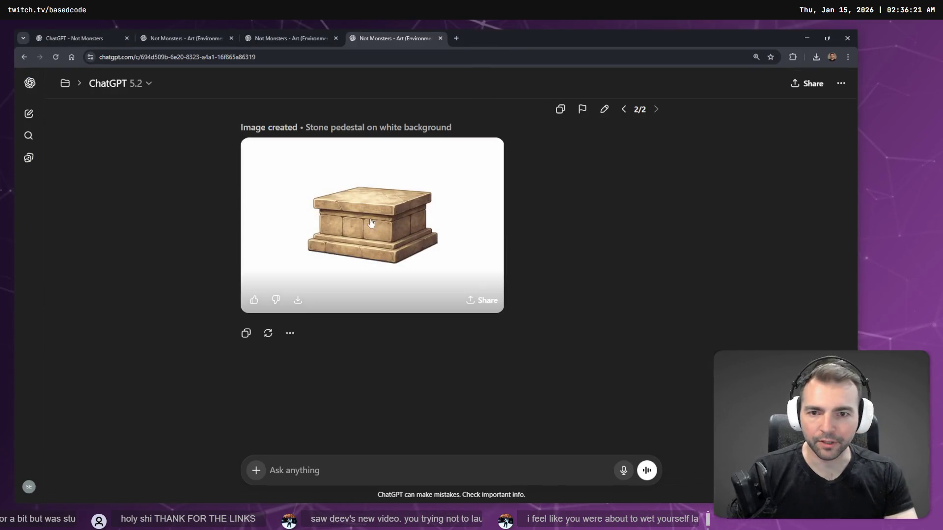
Open the stone pedestal image full size and copy it with Copy image
{"action": "left_click", "coordinate": [406, 238]}
{"action": "right_click", "coordinate": [456, 255]}
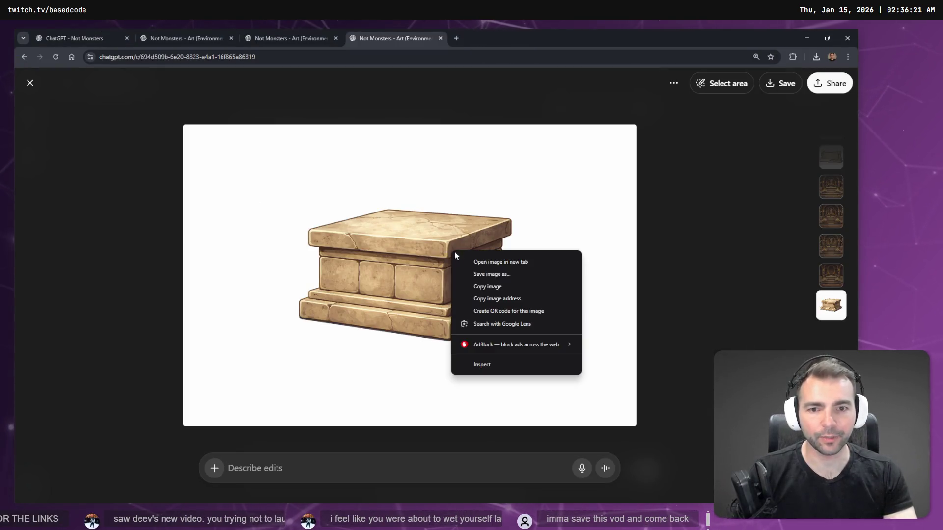
{"action": "left_click", "coordinate": [472, 286]}
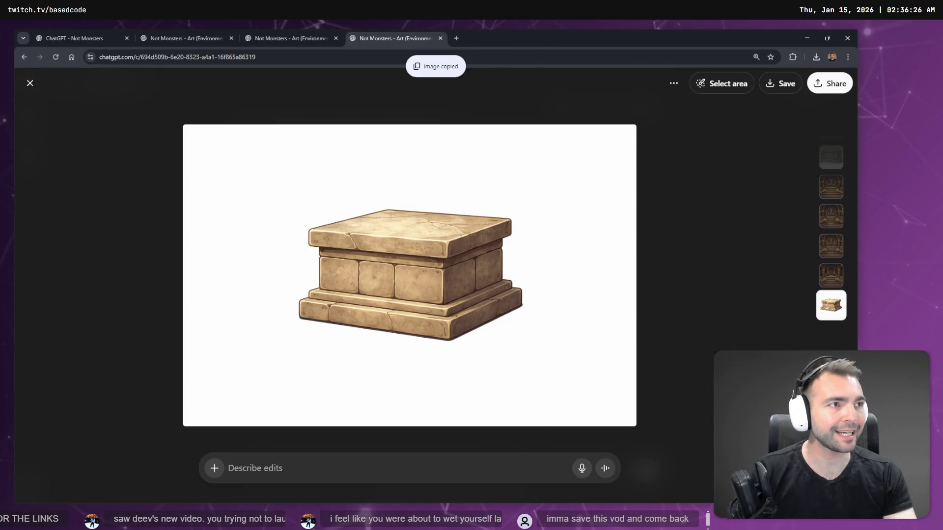
{"action": "key", "text": "alt+Tab"}
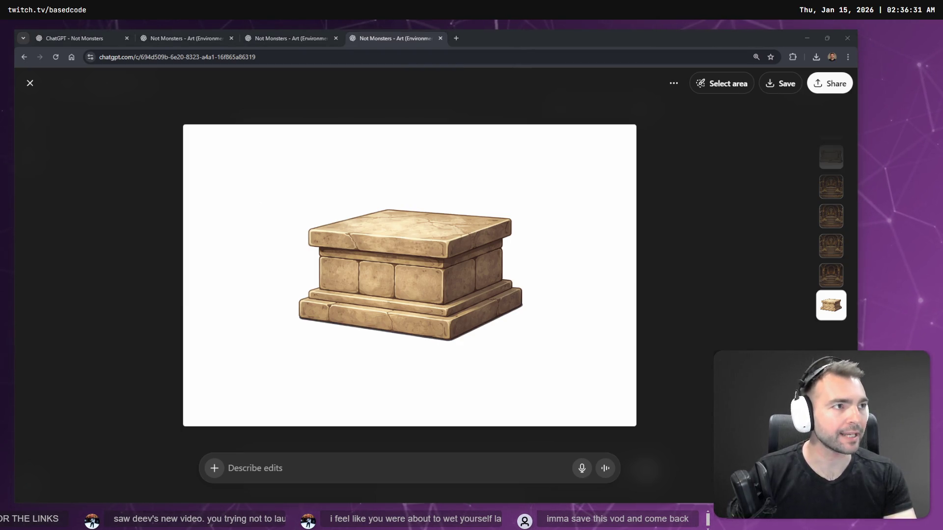
{"action": "left_click", "coordinate": [473, 238]}
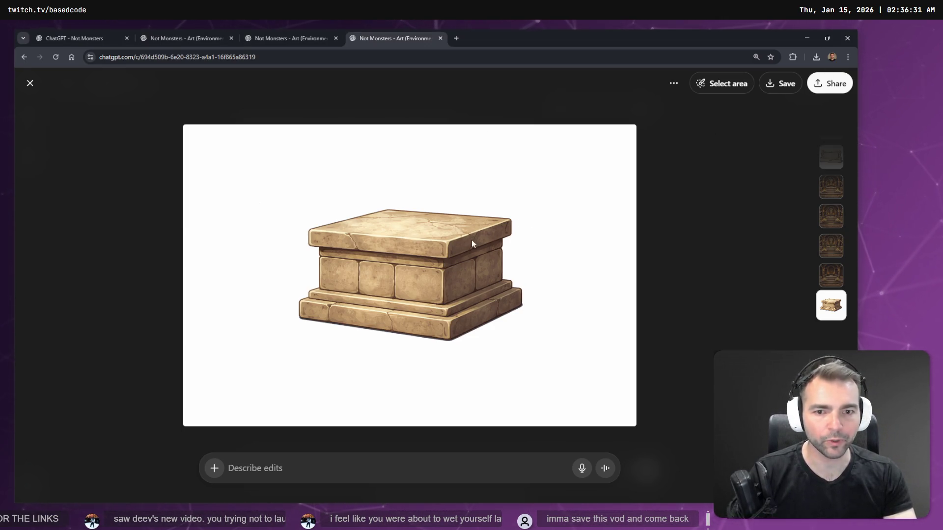
{"action": "right_click", "coordinate": [473, 243]}
{"action": "left_click", "coordinate": [497, 275]}
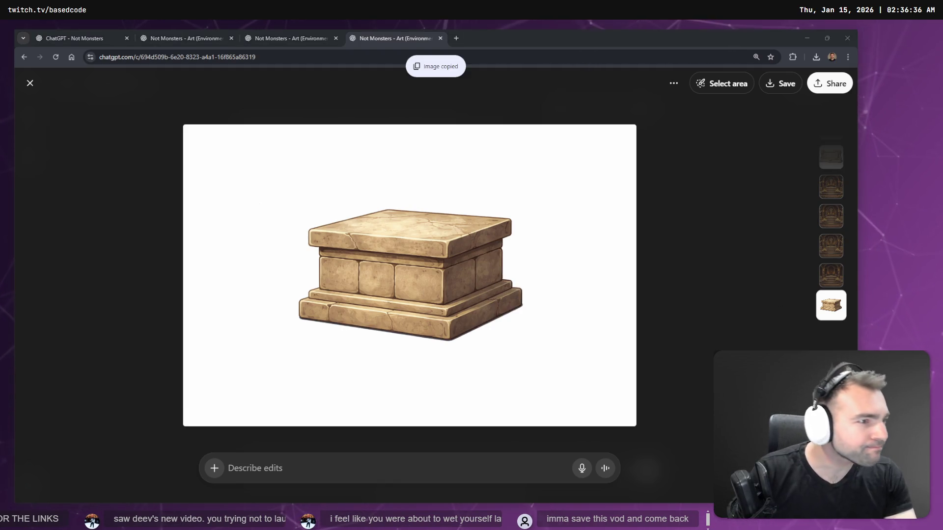
{"action": "key", "text": "alt+Tab"}
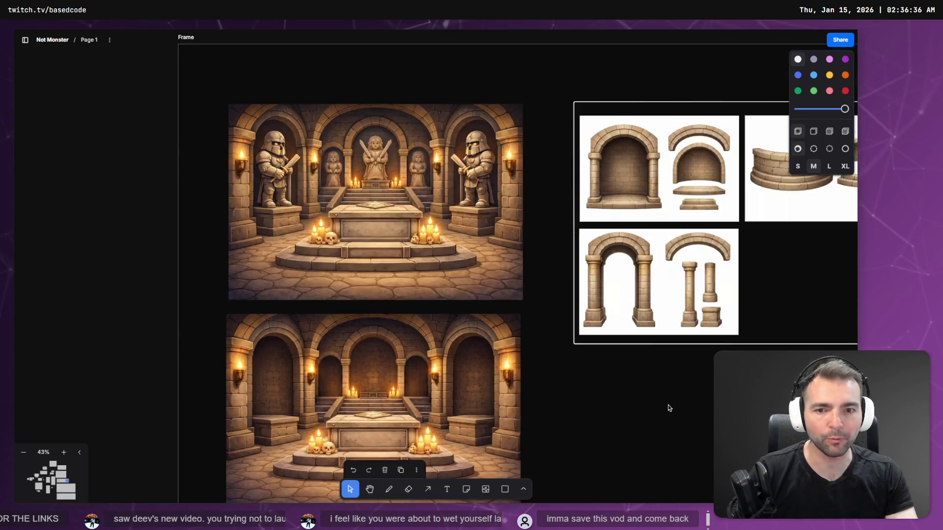
Paste the pedestal image below the arch pieces and shrink it to about 180x120
{"action": "left_click_drag", "start_coordinate": [668, 406], "coordinate": [530, 351]}
{"action": "scroll", "coordinate": [530, 350], "scroll_direction": "down", "scroll_amount": 5}
{"action": "key", "text": "ctrl+v"}
{"action": "mouse_move", "coordinate": [436, 263]}
{"action": "left_mouse_down"}
{"action": "mouse_move", "coordinate": [550, 353]}
{"action": "mouse_move", "coordinate": [539, 361]}
{"action": "left_mouse_up"}
{"action": "mouse_move", "coordinate": [617, 414]}
{"action": "left_mouse_down"}
{"action": "mouse_move", "coordinate": [520, 362]}
{"action": "mouse_move", "coordinate": [548, 370]}
{"action": "left_mouse_up"}
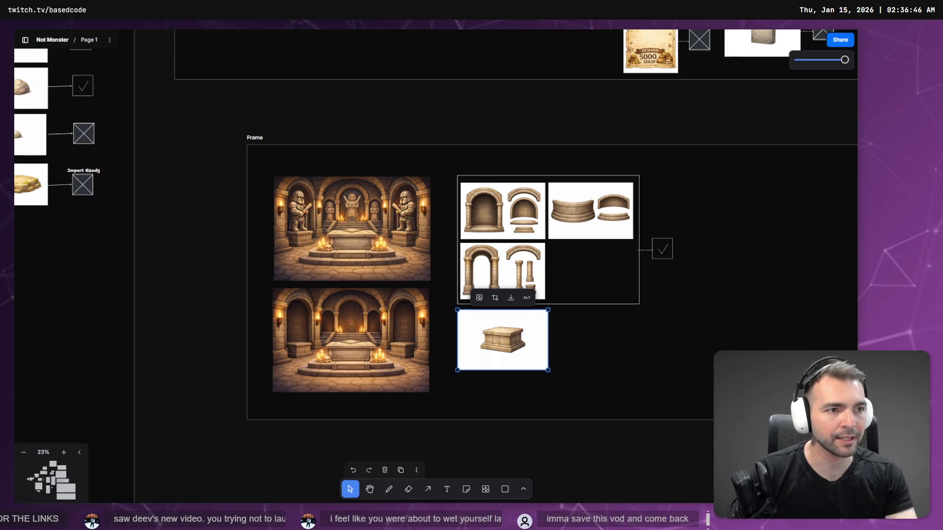
Copy the crossed-out box from beside Wanted Poster next to the pedestal image
{"action": "key", "text": "alt+Tab"}
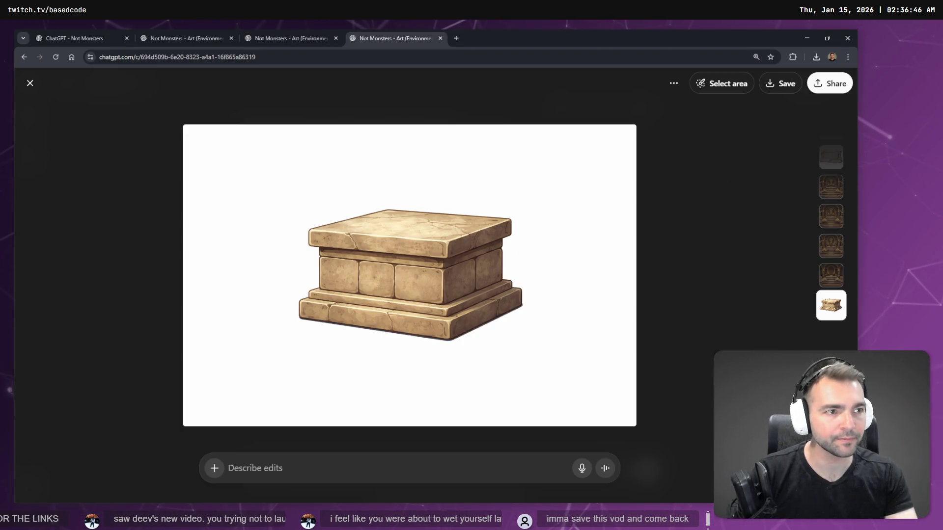
{"action": "key", "text": "Escape"}
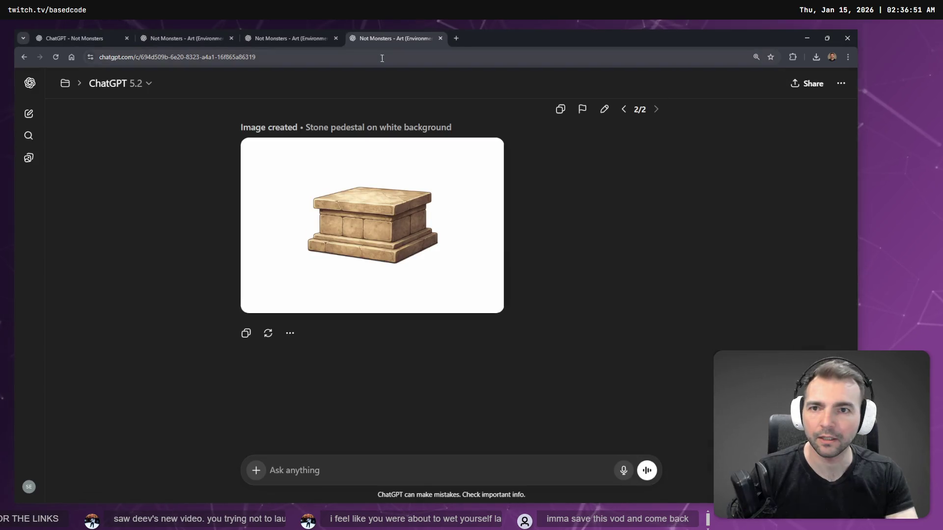
{"action": "left_click", "coordinate": [807, 38]}
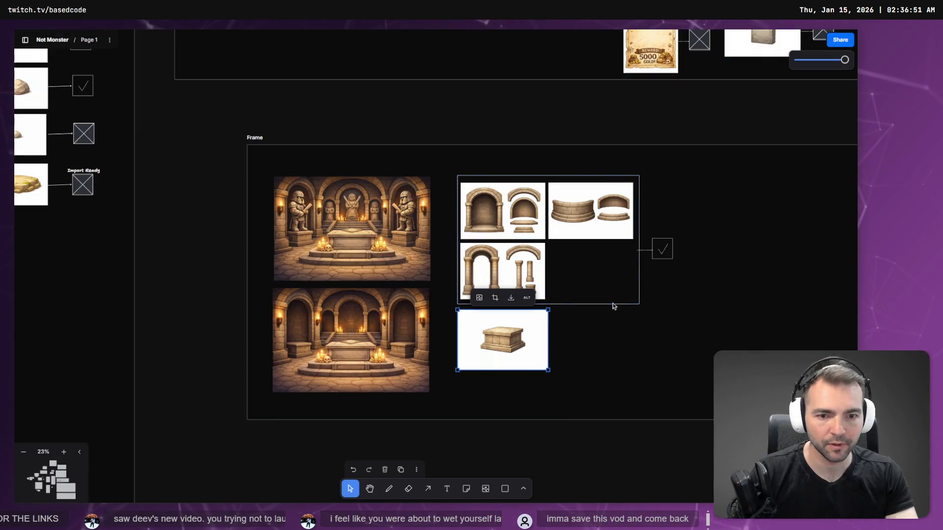
{"action": "scroll", "coordinate": [676, 278], "scroll_direction": "up", "scroll_amount": 2}
{"action": "left_click", "coordinate": [592, 122]}
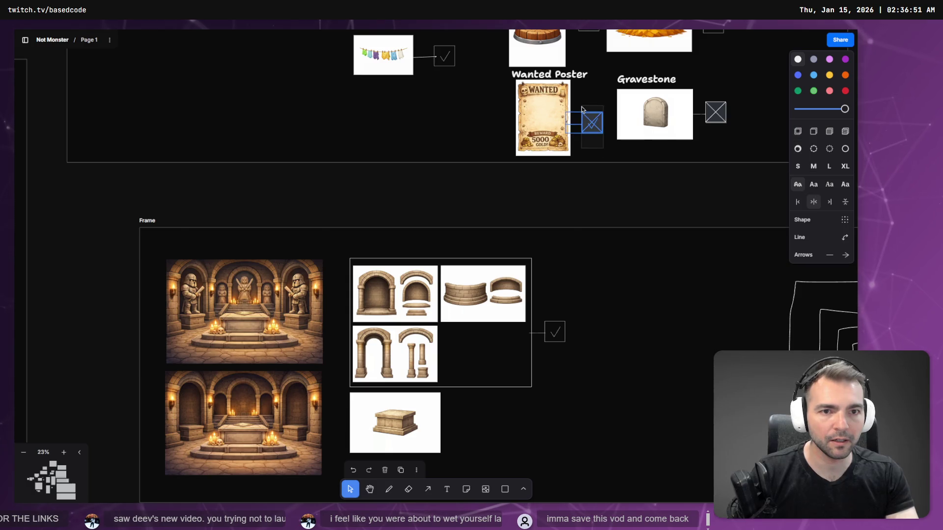
{"action": "mouse_move", "coordinate": [592, 122]}
{"action": "left_mouse_down"}
{"action": "mouse_move", "coordinate": [485, 400]}
{"action": "mouse_move", "coordinate": [457, 421]}
{"action": "left_mouse_up"}
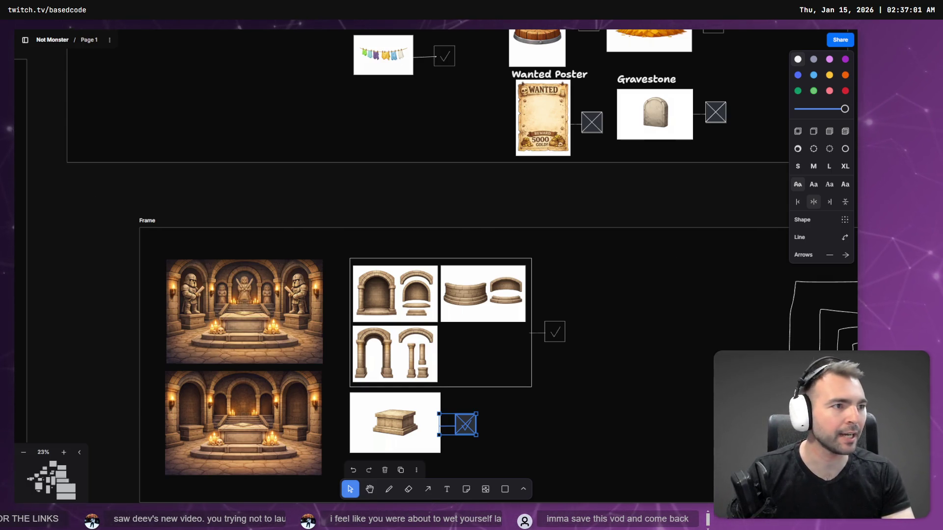
{"action": "key", "text": "alt+Tab"}
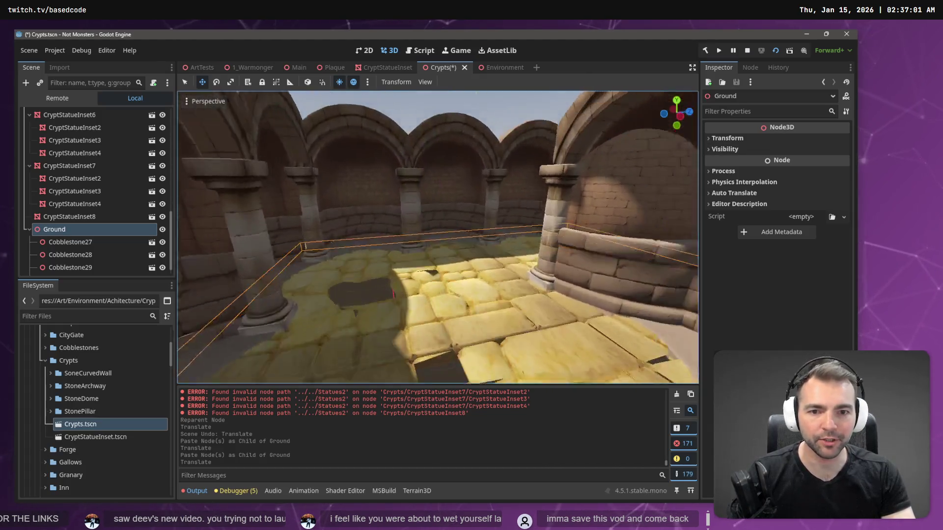
Paste more tile copies under Ground and move Cobblestone31 along Z
{"action": "scroll", "coordinate": [495, 185], "scroll_direction": "down", "scroll_amount": 5}
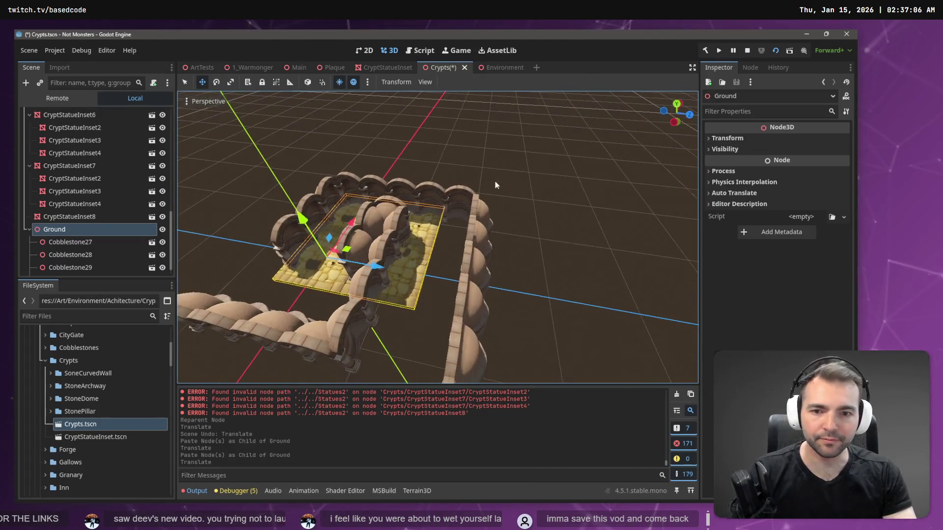
{"action": "left_click", "coordinate": [408, 293]}
{"action": "key", "text": "ctrl+v"}
{"action": "key", "text": "ctrl+v"}
{"action": "key", "text": "g"}
{"action": "key", "text": "z"}
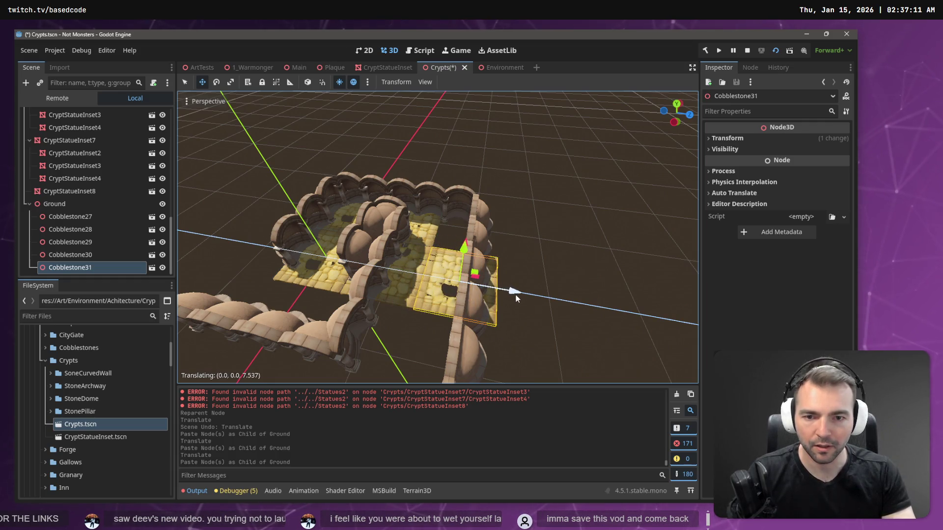
{"action": "left_click", "coordinate": [516, 295]}
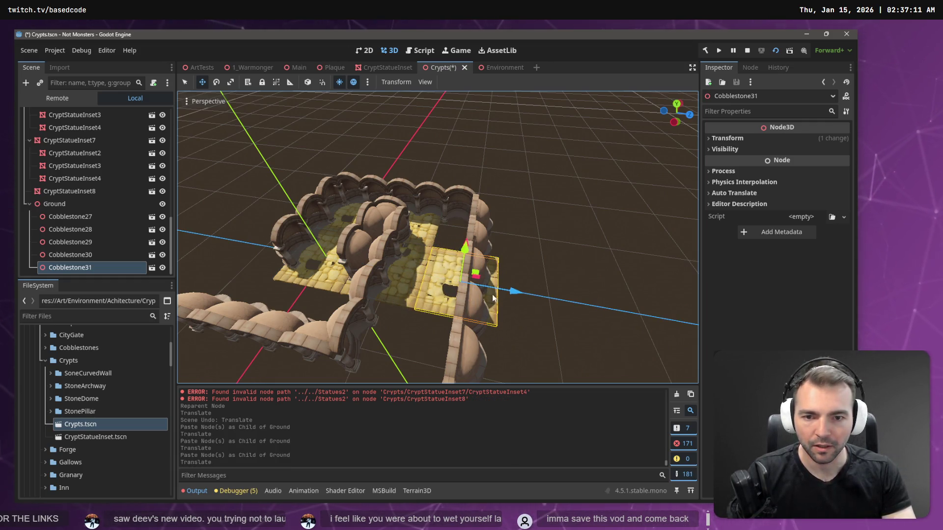
{"action": "key", "text": "f"}
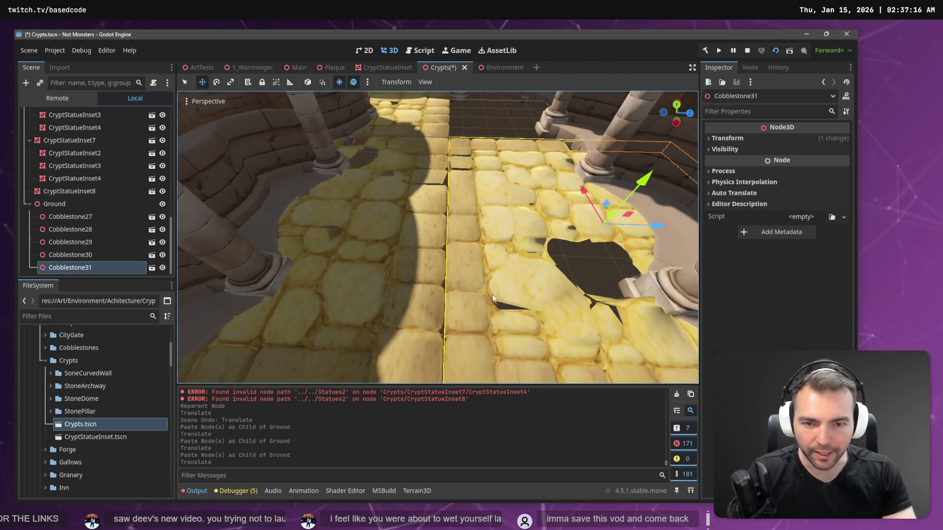
{"action": "left_click_drag", "start_coordinate": [652, 229], "coordinate": [649, 229]}
Paste another tile under Ground, slide it about 7.6 units along X, and select Cobblestone27–32
{"action": "scroll", "coordinate": [643, 226], "scroll_direction": "down", "scroll_amount": 6}
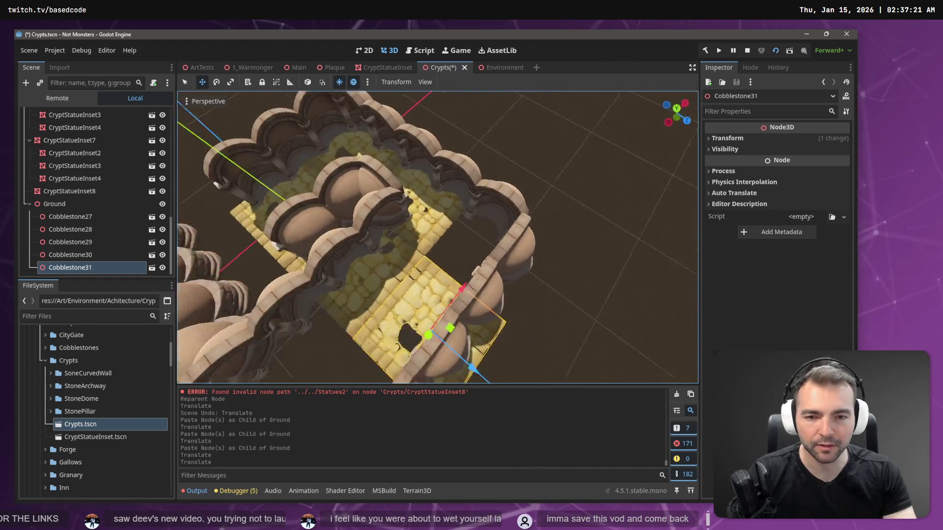
{"action": "left_click", "coordinate": [98, 204]}
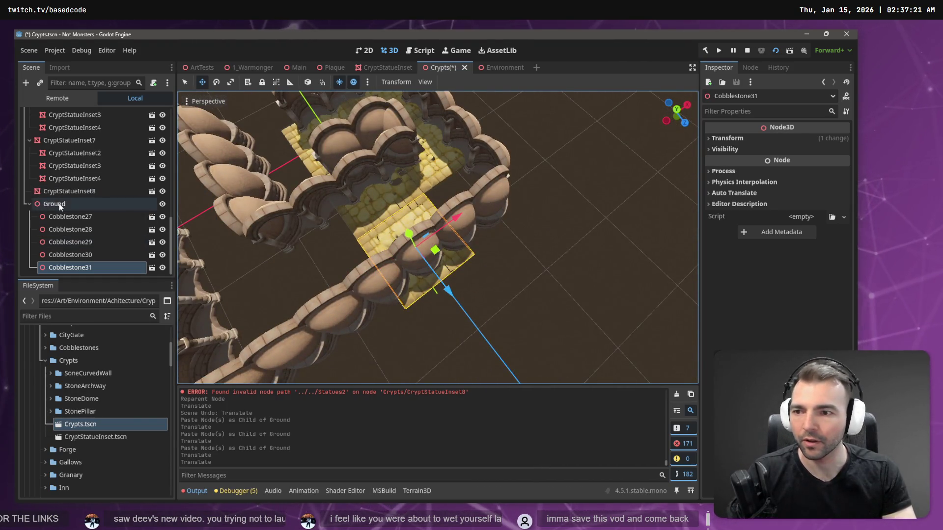
{"action": "key", "text": "ctrl+v"}
{"action": "mouse_move", "coordinate": [459, 220]}
{"action": "left_mouse_down"}
{"action": "mouse_move", "coordinate": [535, 186]}
{"action": "mouse_move", "coordinate": [530, 196]}
{"action": "left_mouse_up"}
{"action": "scroll", "coordinate": [530, 195], "scroll_direction": "up", "scroll_amount": 5}
{"action": "scroll", "coordinate": [438, 237], "scroll_direction": "down", "scroll_amount": 5}
{"action": "mouse_move", "coordinate": [444, 185]}
{"action": "left_mouse_down"}
{"action": "mouse_move", "coordinate": [226, 248]}
{"action": "mouse_move", "coordinate": [199, 243]}
{"action": "mouse_move", "coordinate": [421, 287]}
{"action": "left_mouse_up"}
{"action": "left_click", "coordinate": [453, 261]}
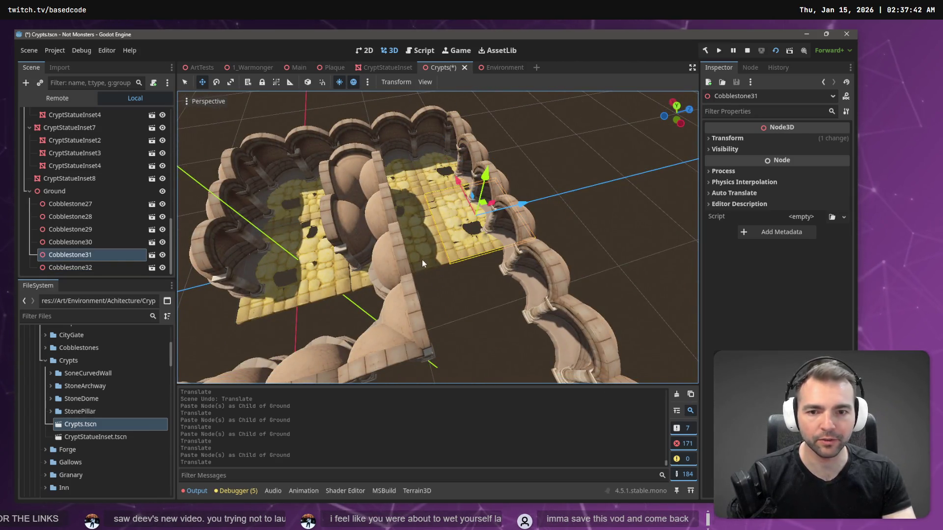
{"action": "left_click", "coordinate": [82, 205], "text": "shift"}
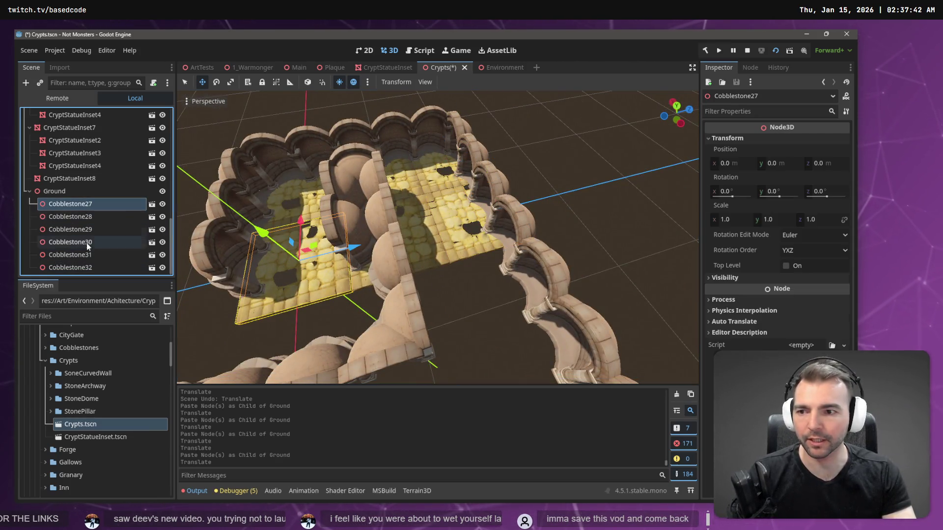
Copy Cobblestone27–32, paste the copies under Ground, and shift them along X down the hall
{"action": "left_click", "coordinate": [90, 267], "text": "shift"}
{"action": "key", "text": "ctrl+c"}
{"action": "left_click", "coordinate": [66, 191]}
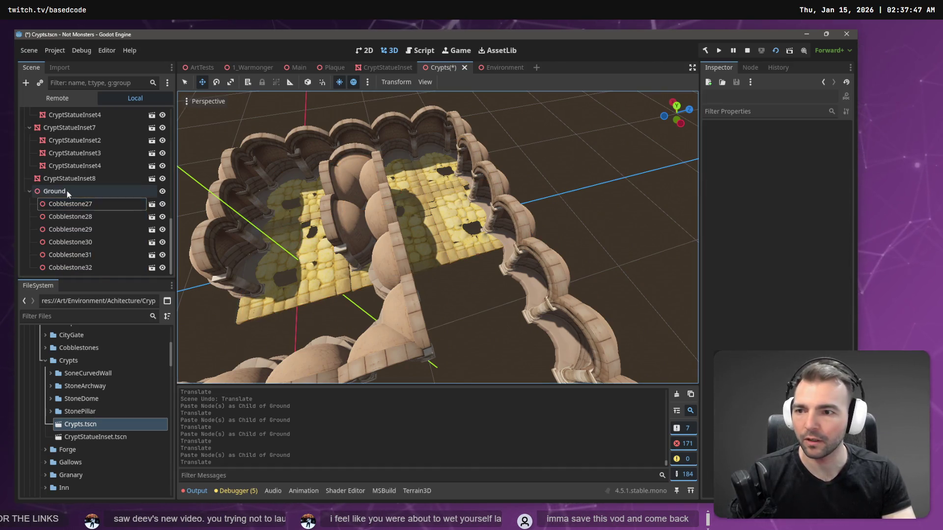
{"action": "key", "text": "ctrl+v"}
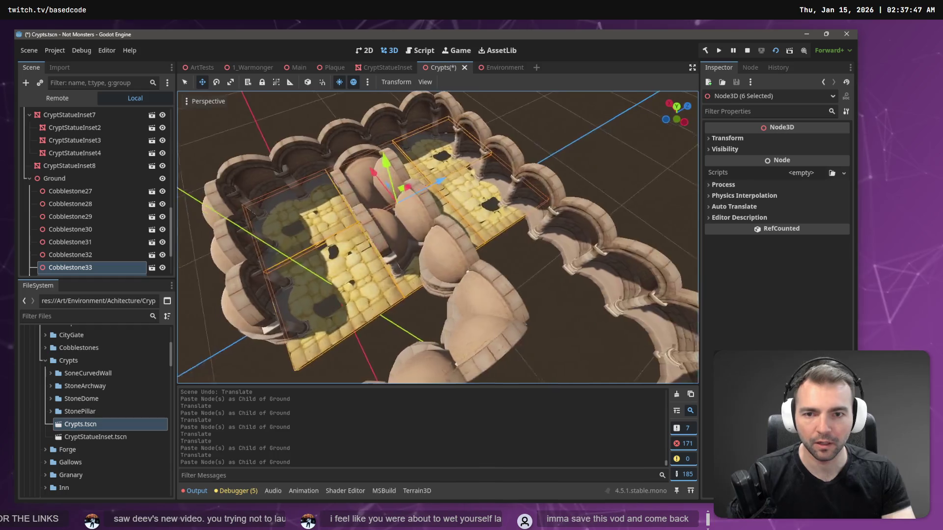
{"action": "key", "text": "g"}
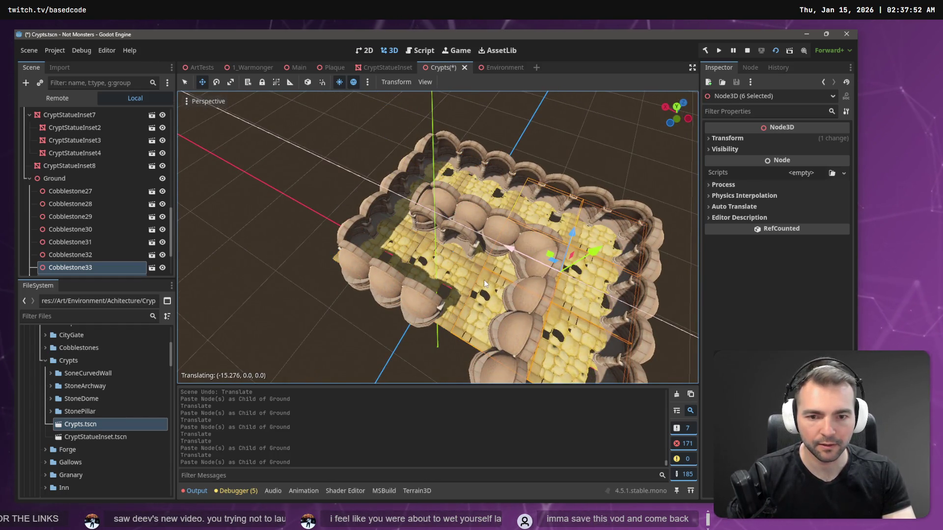
{"action": "left_click", "coordinate": [484, 280]}
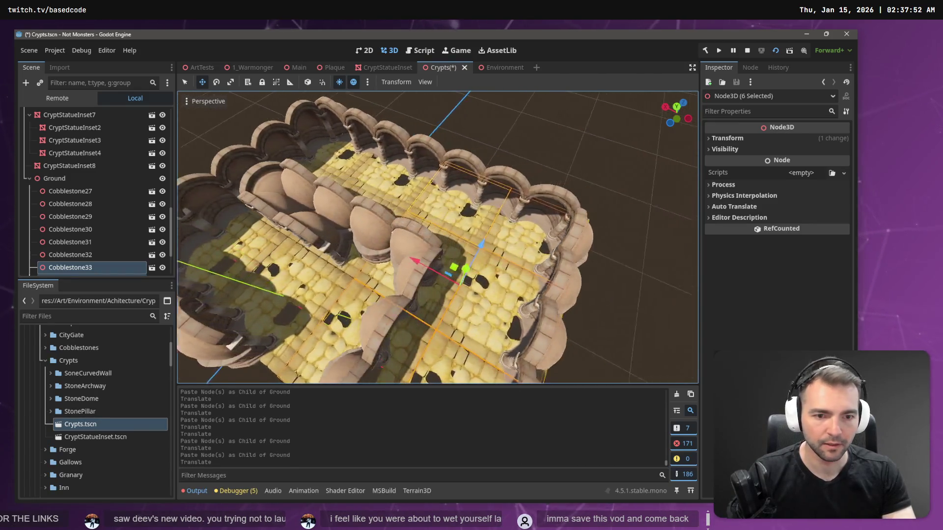
{"action": "scroll", "coordinate": [437, 237], "scroll_direction": "down", "scroll_amount": 5}
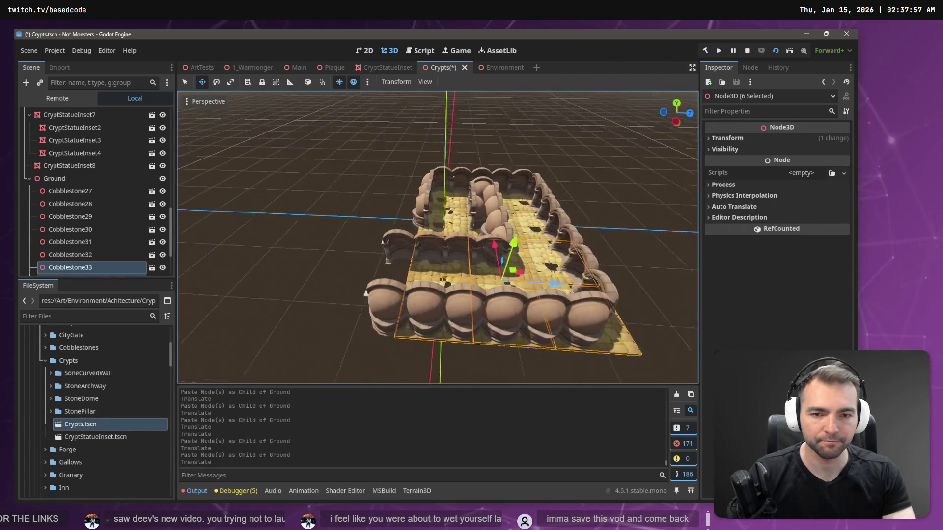
{"action": "scroll", "coordinate": [437, 238], "scroll_direction": "up", "scroll_amount": 5}
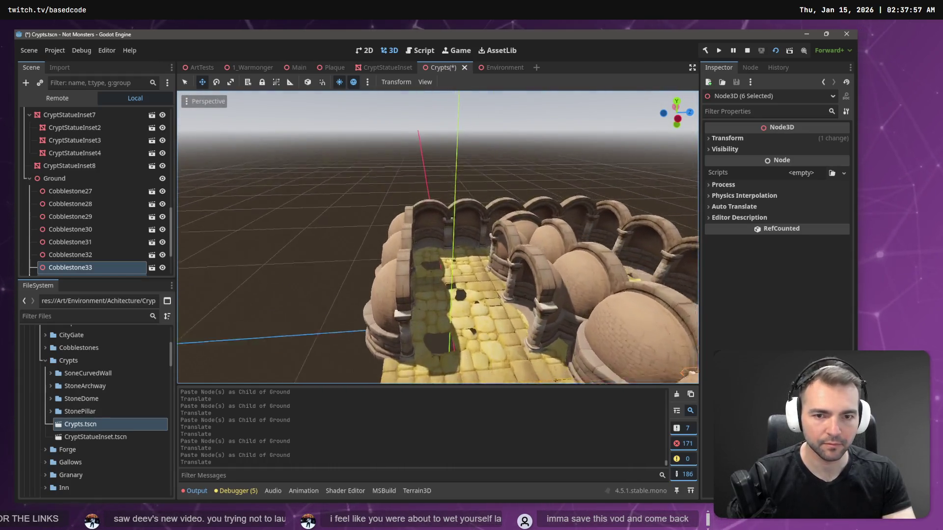
{"action": "scroll", "coordinate": [437, 237], "scroll_direction": "up", "scroll_amount": 4}
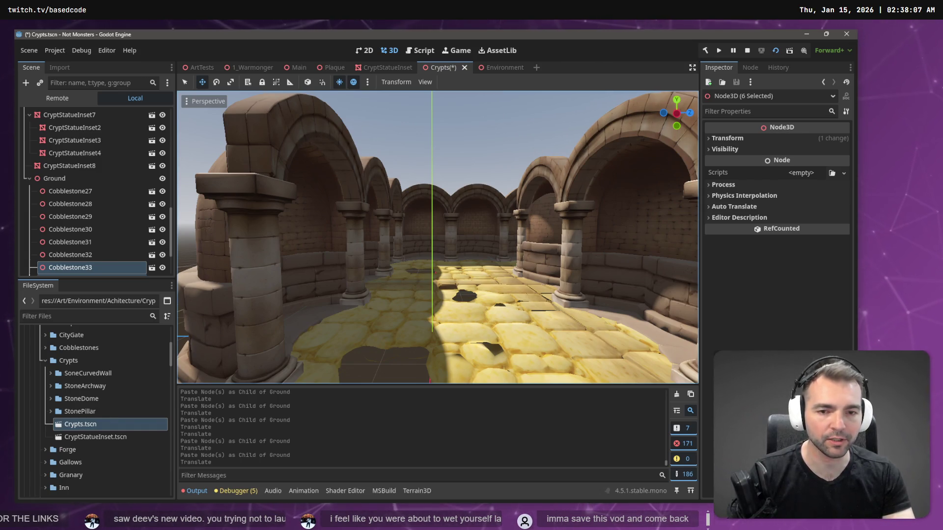
{"action": "scroll", "coordinate": [437, 237], "scroll_direction": "up", "scroll_amount": 5}
{"action": "key", "text": "w"}
{"action": "key", "text": "w"}
{"action": "key", "text": "w"}
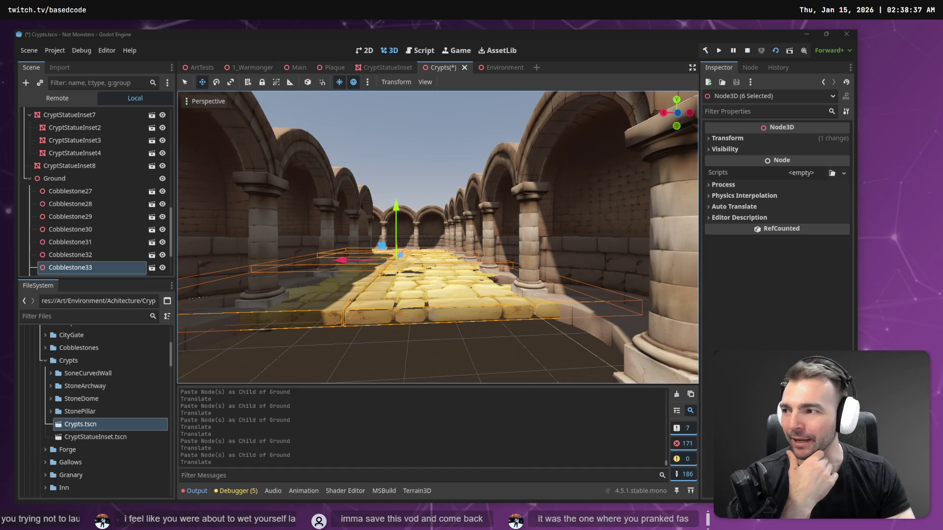
{"action": "left_click", "coordinate": [437, 166]}
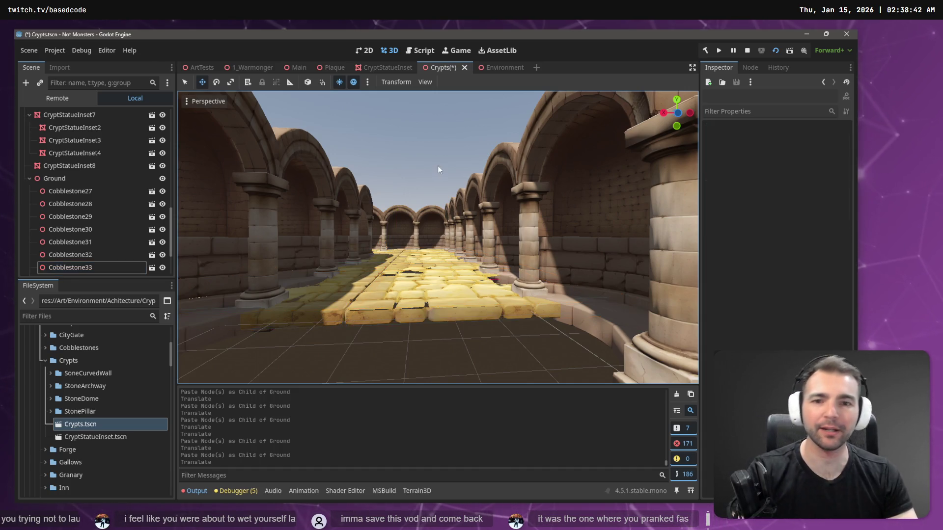
Select Cobblestone37, 35 and 33 and move them into place on the floor
{"action": "scroll", "coordinate": [437, 166], "scroll_direction": "down", "scroll_amount": 10}
{"action": "scroll", "coordinate": [423, 204], "scroll_direction": "up", "scroll_amount": 10}
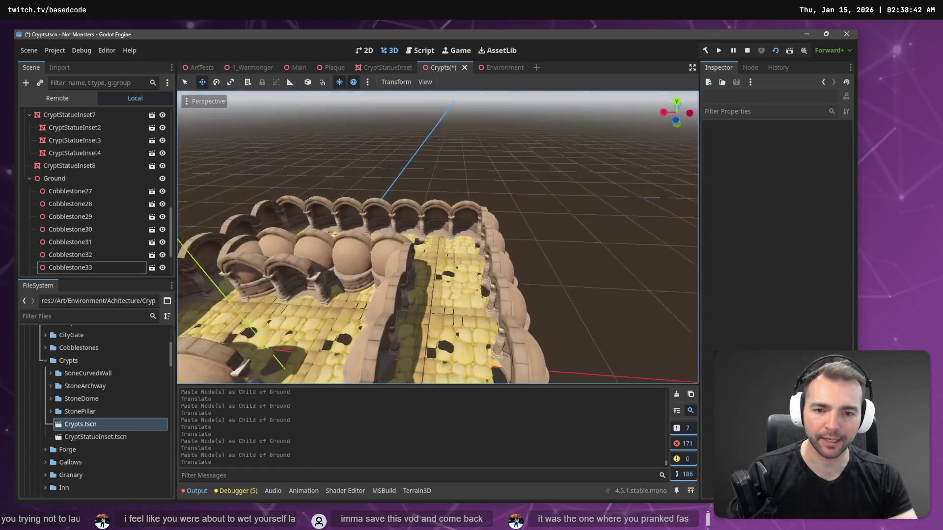
{"action": "left_click", "coordinate": [415, 279]}
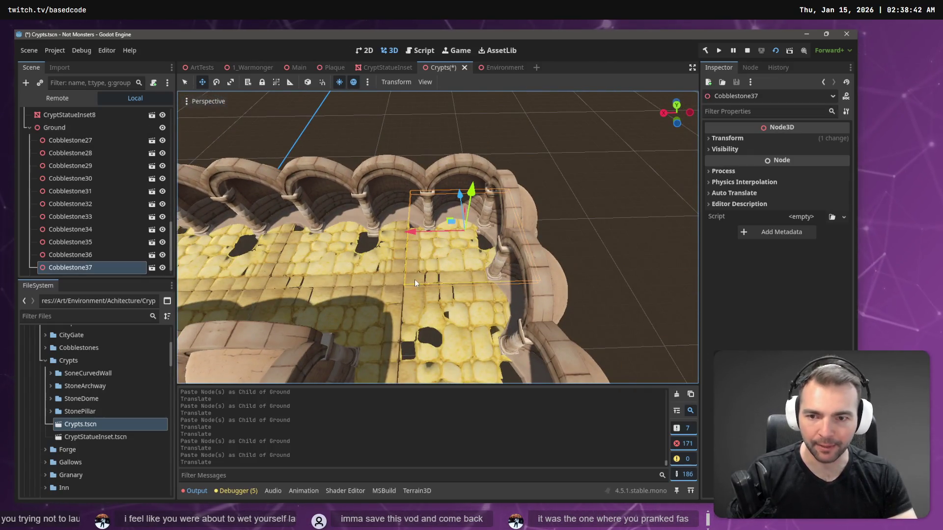
{"action": "left_click", "coordinate": [445, 317]}
{"action": "left_click", "coordinate": [455, 305]}
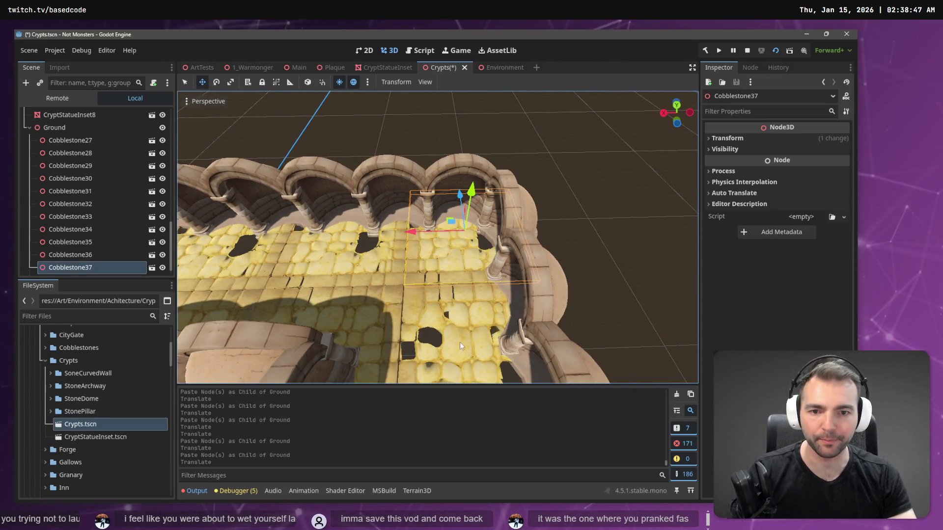
{"action": "left_click", "coordinate": [459, 341], "text": "shift"}
{"action": "left_click_drag", "start_coordinate": [569, 206], "coordinate": [601, 212]}
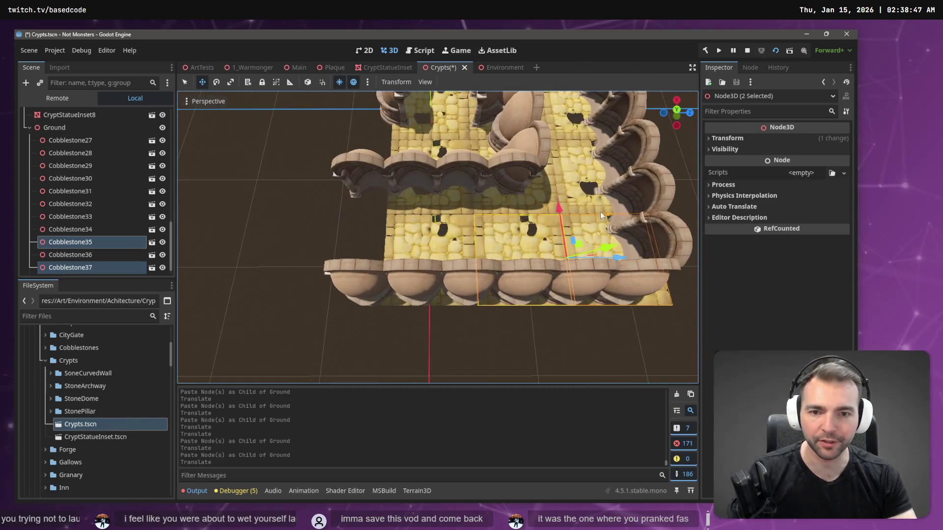
{"action": "left_click", "coordinate": [429, 242], "text": "shift"}
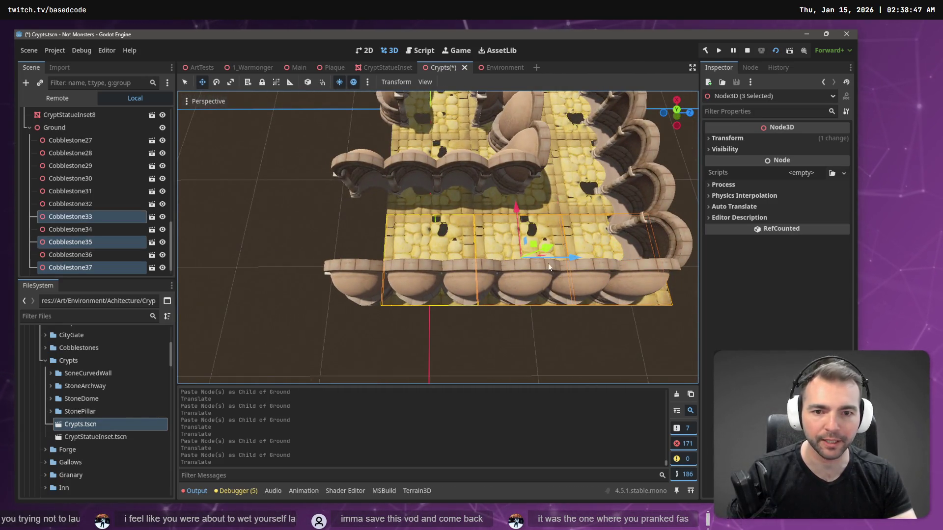
{"action": "left_click", "coordinate": [515, 211]}
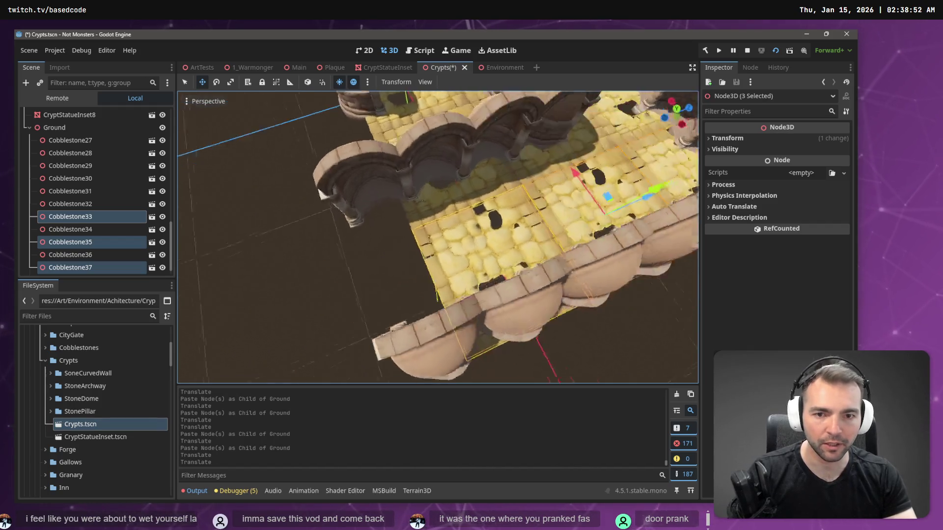
{"action": "left_click_drag", "start_coordinate": [514, 210], "coordinate": [546, 163]}
{"action": "left_click", "coordinate": [547, 164]}
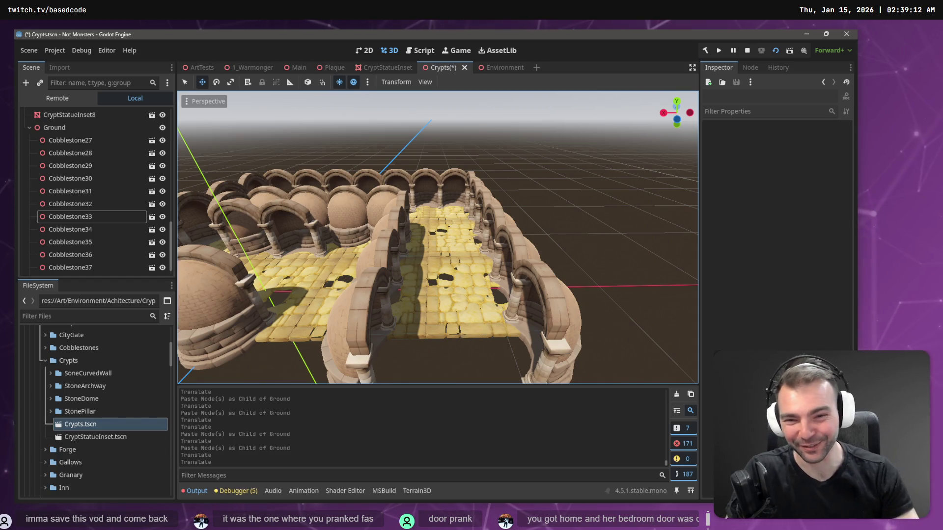
Look over the finished crypt floor and save Crypts.tscn
{"action": "left_click_drag", "start_coordinate": [437, 236], "coordinate": [343, 206]}
{"action": "mouse_move", "coordinate": [417, 148]}
{"action": "left_mouse_down"}
{"action": "mouse_move", "coordinate": [398, 145]}
{"action": "mouse_move", "coordinate": [280, 195]}
{"action": "left_mouse_up"}
{"action": "key", "text": "ctrl+s"}
Drop a CharacterSwapper.tscn instance from Art/Characters into the crypt and run the game with F5
{"action": "left_click", "coordinate": [46, 361]}
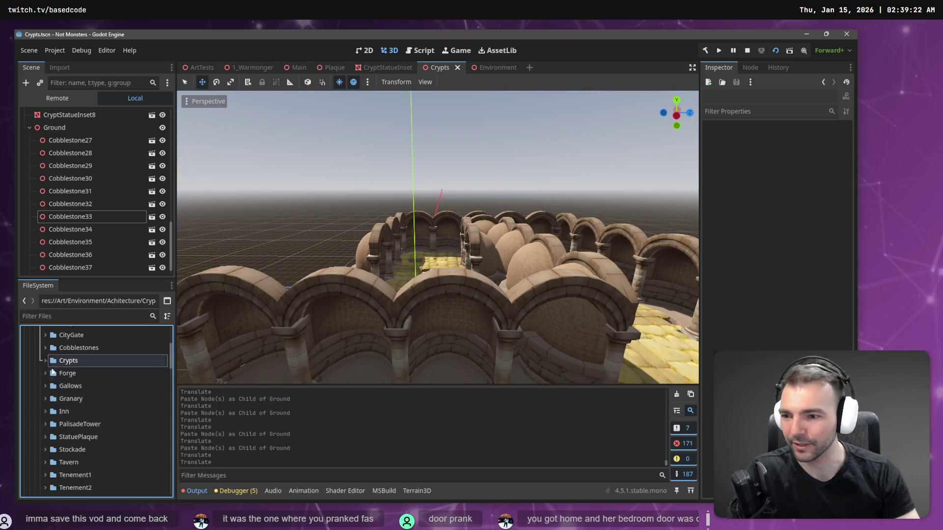
{"action": "scroll", "coordinate": [81, 389], "scroll_direction": "up", "scroll_amount": 5}
{"action": "left_click", "coordinate": [34, 397]}
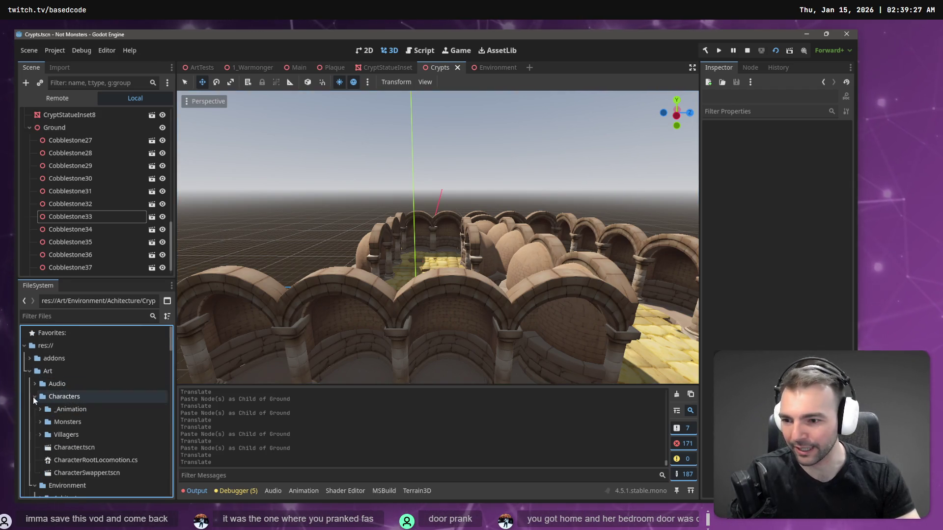
{"action": "mouse_move", "coordinate": [78, 473]}
{"action": "left_mouse_down"}
{"action": "mouse_move", "coordinate": [439, 293]}
{"action": "mouse_move", "coordinate": [414, 270]}
{"action": "left_mouse_up"}
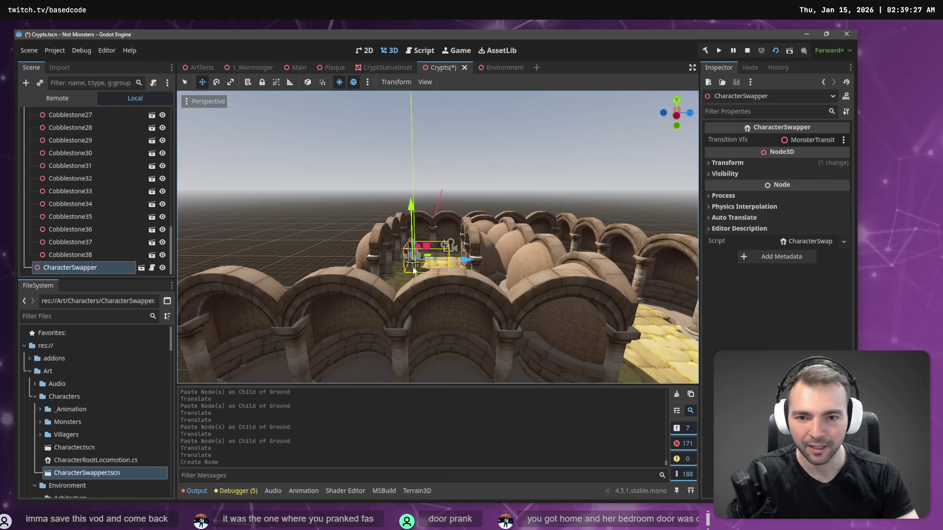
{"action": "key", "text": "F5"}
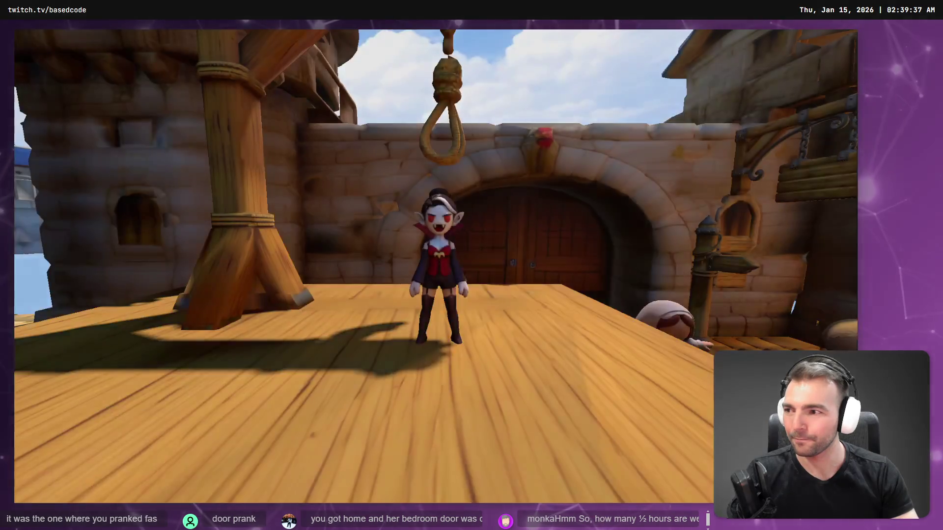
Restart the Crypts scene, walk the character with WASD through the round pillared rooms, then stop it
{"action": "key", "text": "w"}
{"action": "key", "text": "w"}
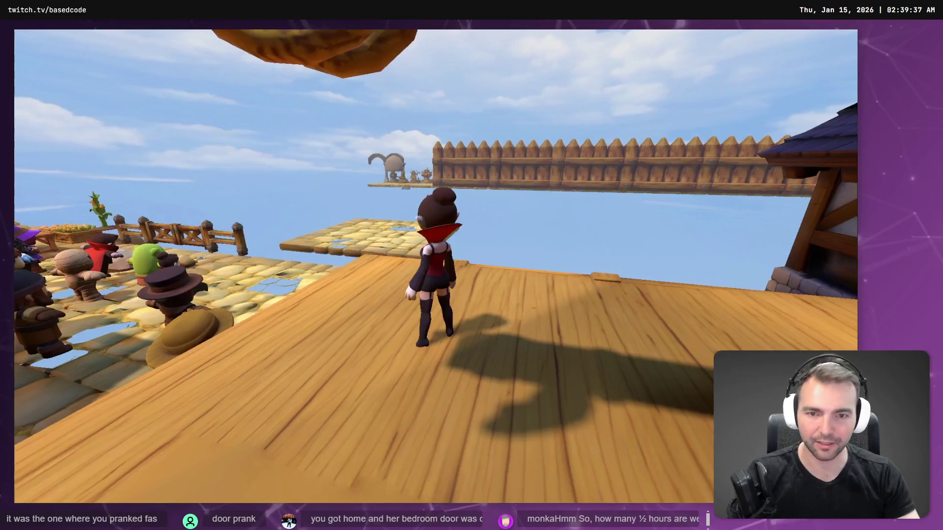
{"action": "key", "text": "alt+F4"}
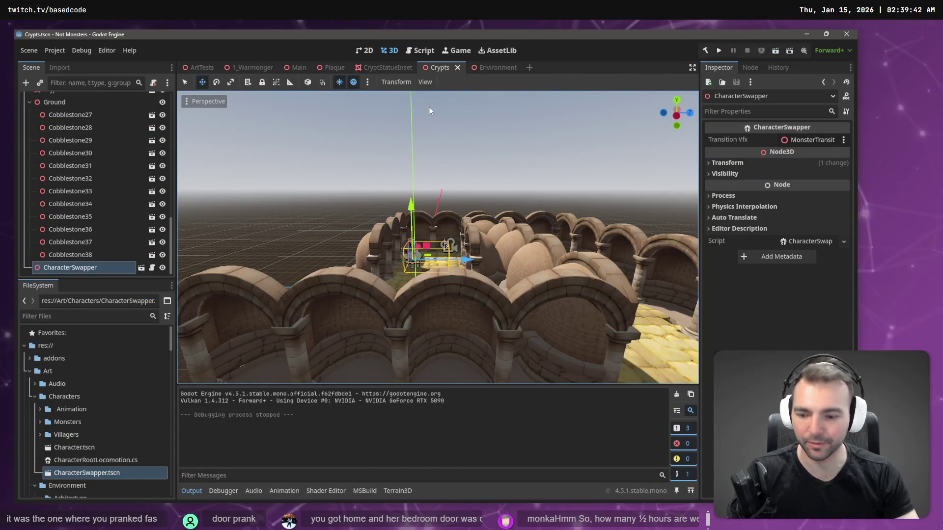
{"action": "key", "text": "F5"}
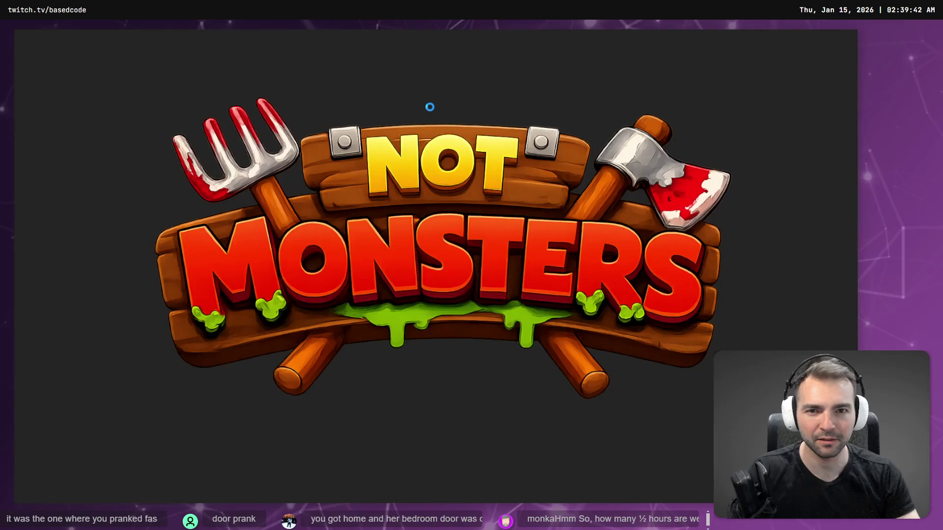
{"action": "key", "text": "w"}
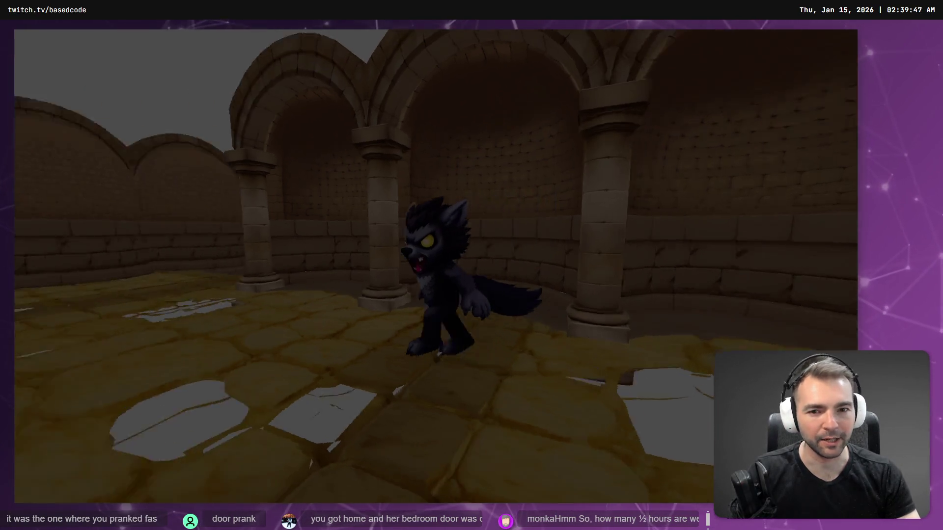
{"action": "key", "text": "a"}
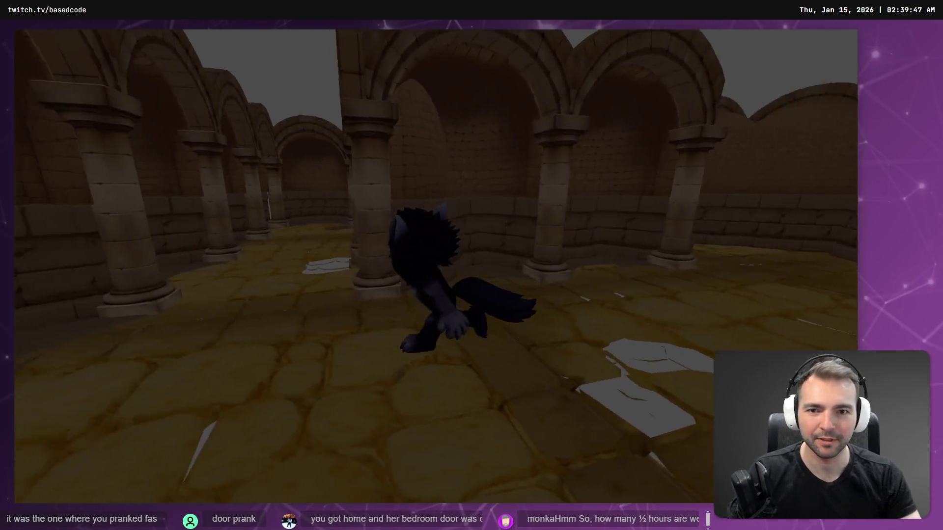
{"action": "key", "text": "d"}
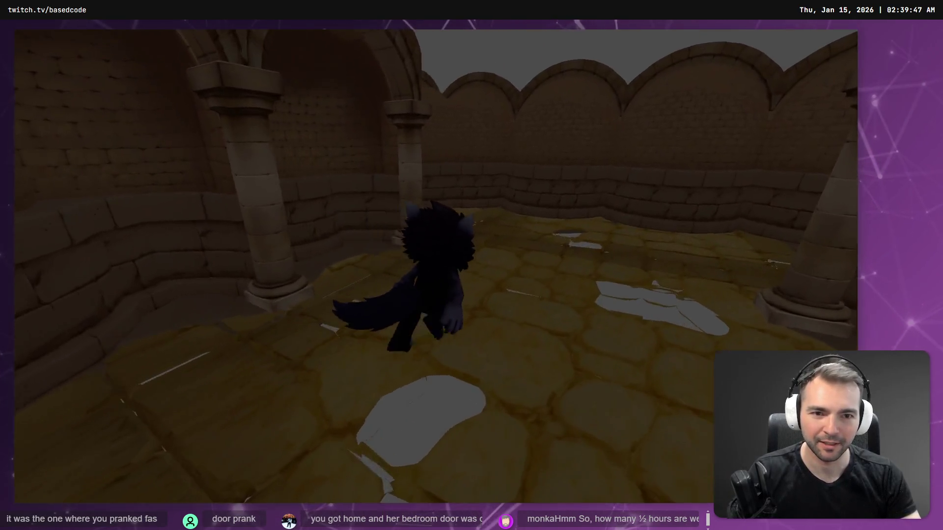
{"action": "key", "text": "w"}
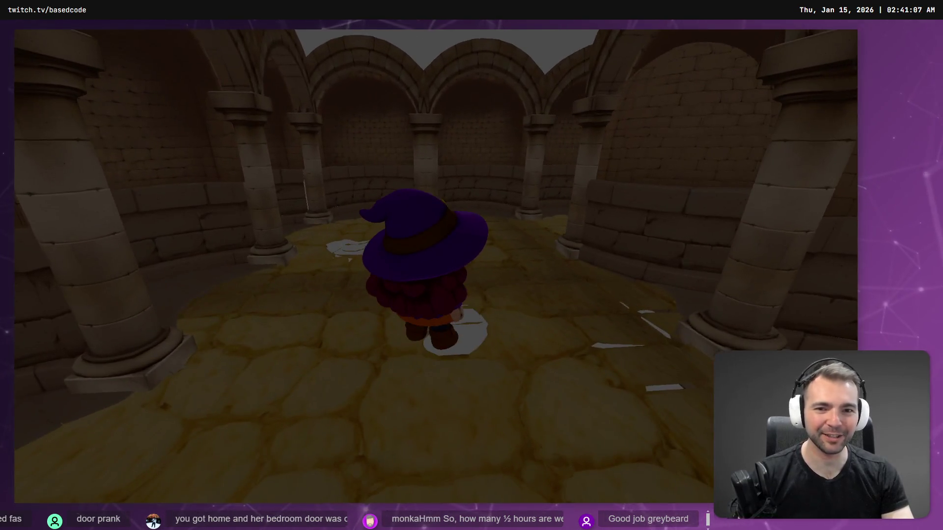
{"action": "key", "text": "F8"}
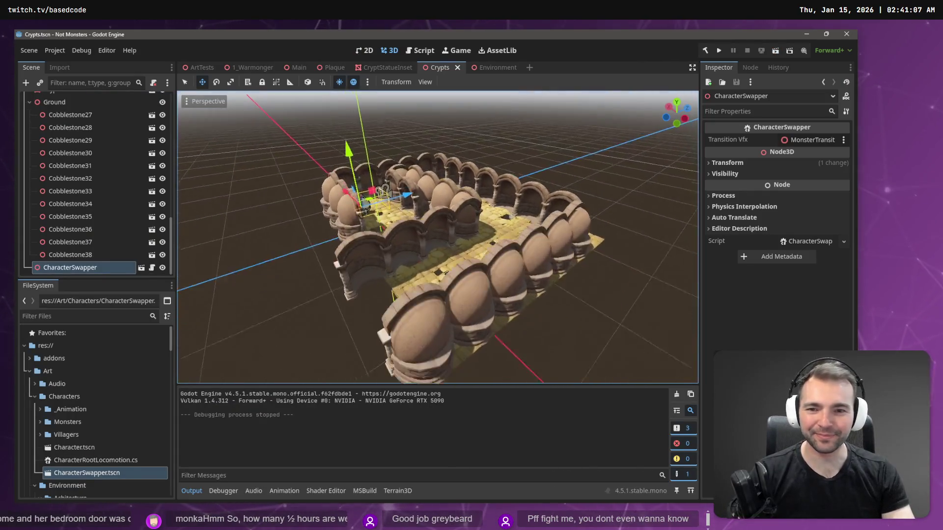
{"action": "key", "text": "w"}
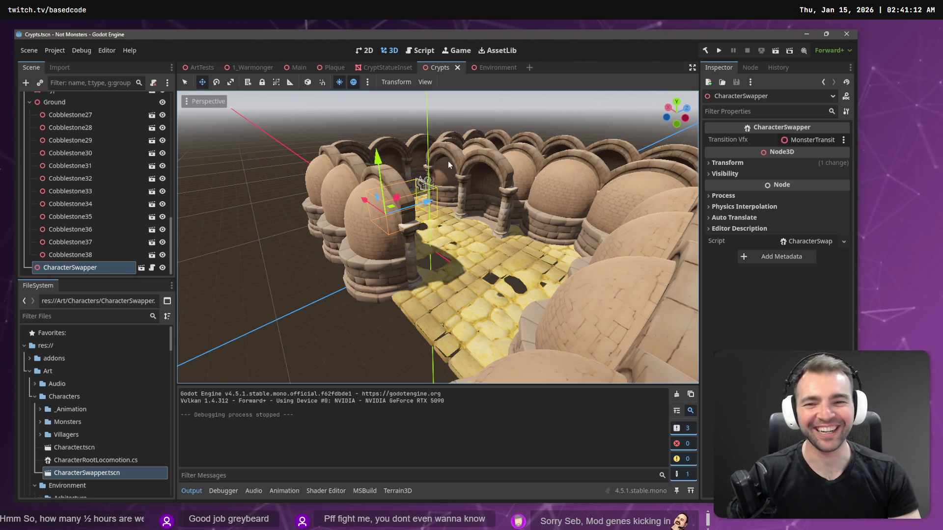
{"action": "left_click", "coordinate": [370, 116]}
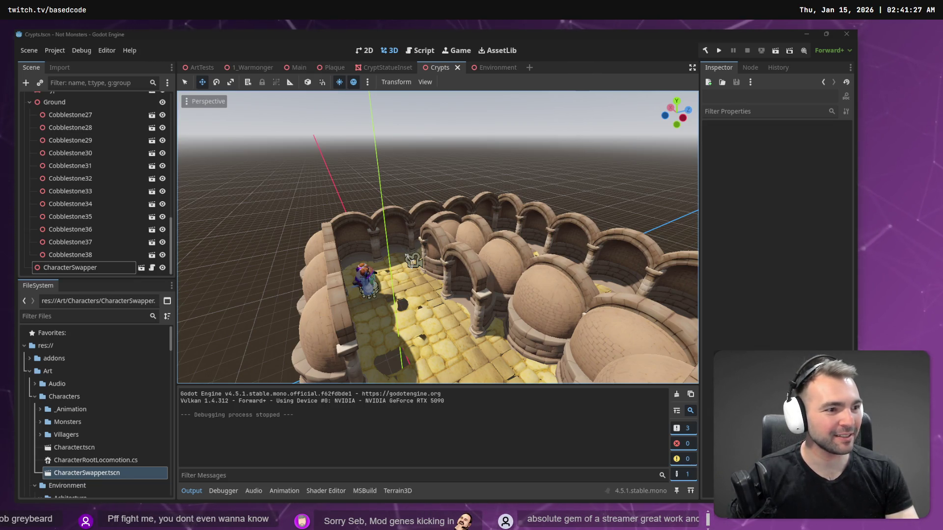
{"action": "scroll", "coordinate": [417, 246], "scroll_direction": "down", "scroll_amount": 5}
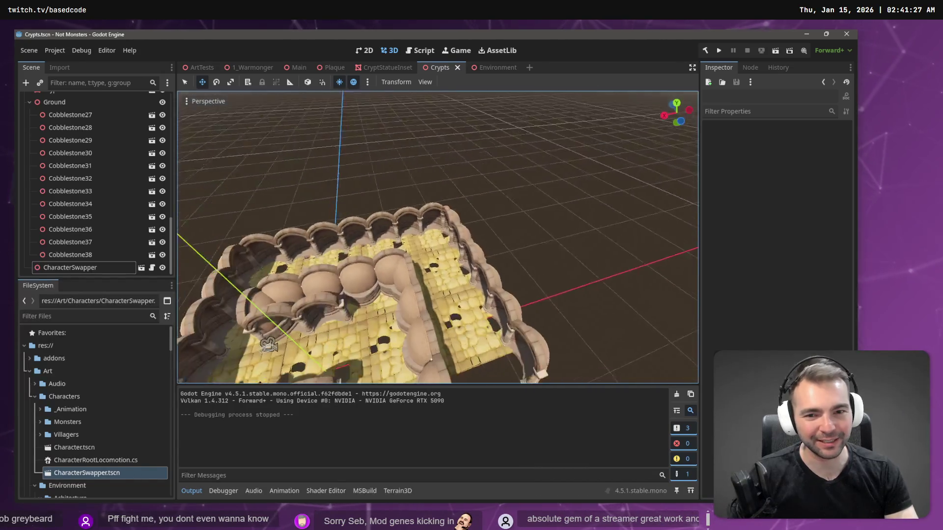
{"action": "left_click_drag", "start_coordinate": [437, 235], "coordinate": [506, 236]}
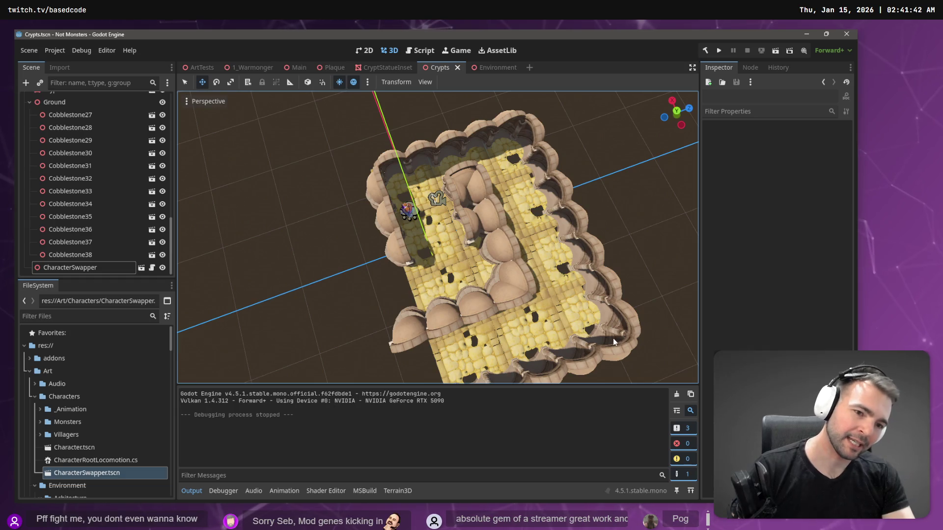
{"action": "mouse_move", "coordinate": [538, 373]}
{"action": "left_mouse_down"}
{"action": "mouse_move", "coordinate": [601, 361]}
{"action": "mouse_move", "coordinate": [590, 334]}
{"action": "left_mouse_up"}
{"action": "left_click_drag", "start_coordinate": [579, 366], "coordinate": [644, 356]}
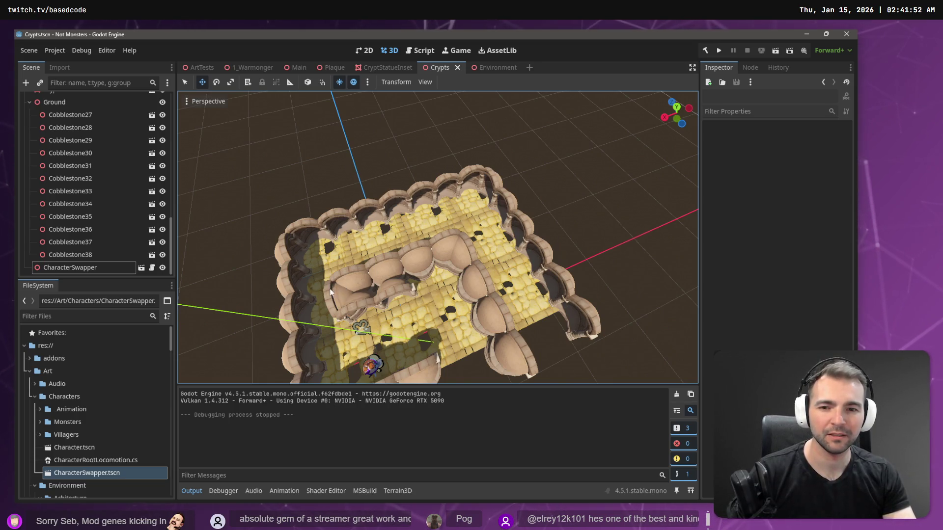
{"action": "left_click_drag", "start_coordinate": [645, 355], "coordinate": [447, 276]}
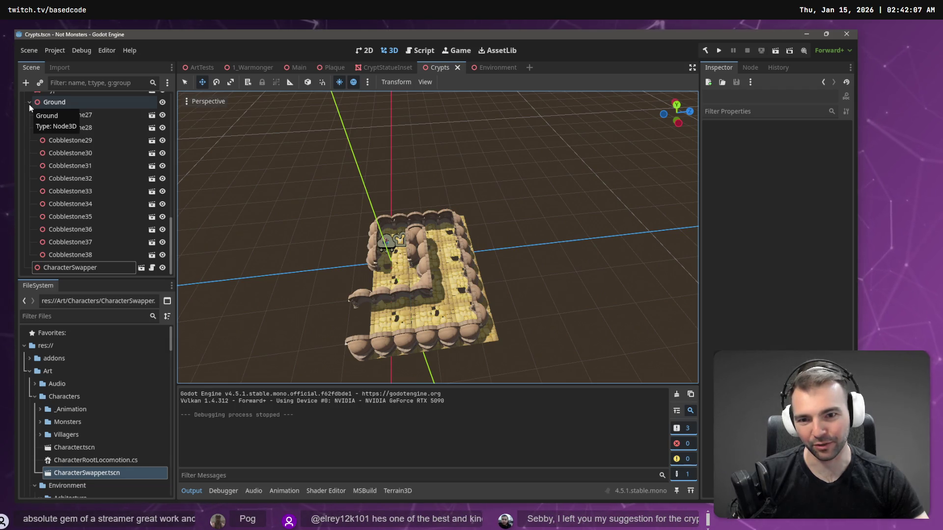
Box-select the crypt's wall pieces in the viewport, then narrow to a single CryptStatueInset node
{"action": "left_click", "coordinate": [357, 347]}
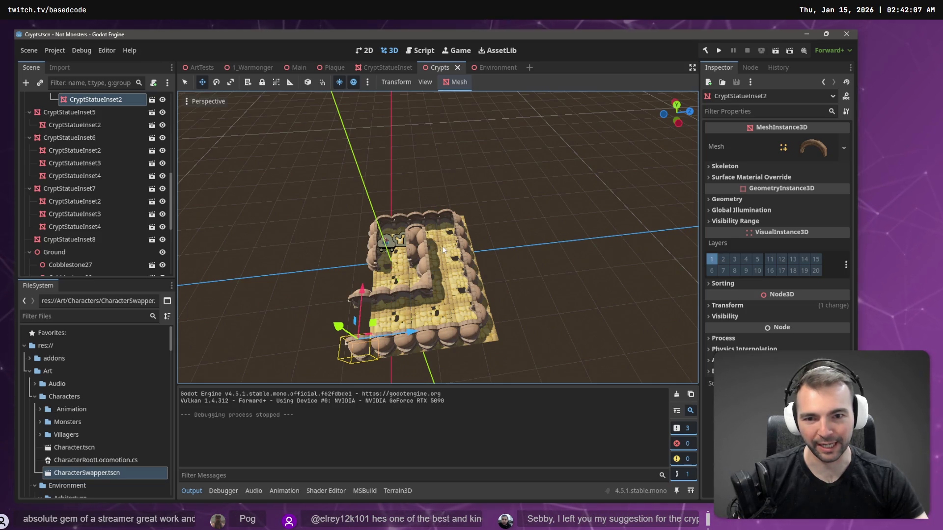
{"action": "mouse_move", "coordinate": [491, 253]}
{"action": "left_mouse_down"}
{"action": "mouse_move", "coordinate": [432, 255]}
{"action": "mouse_move", "coordinate": [481, 256]}
{"action": "left_mouse_up"}
{"action": "mouse_move", "coordinate": [484, 195]}
{"action": "left_mouse_down"}
{"action": "mouse_move", "coordinate": [406, 320]}
{"action": "mouse_move", "coordinate": [363, 278]}
{"action": "mouse_move", "coordinate": [370, 308]}
{"action": "left_mouse_up"}
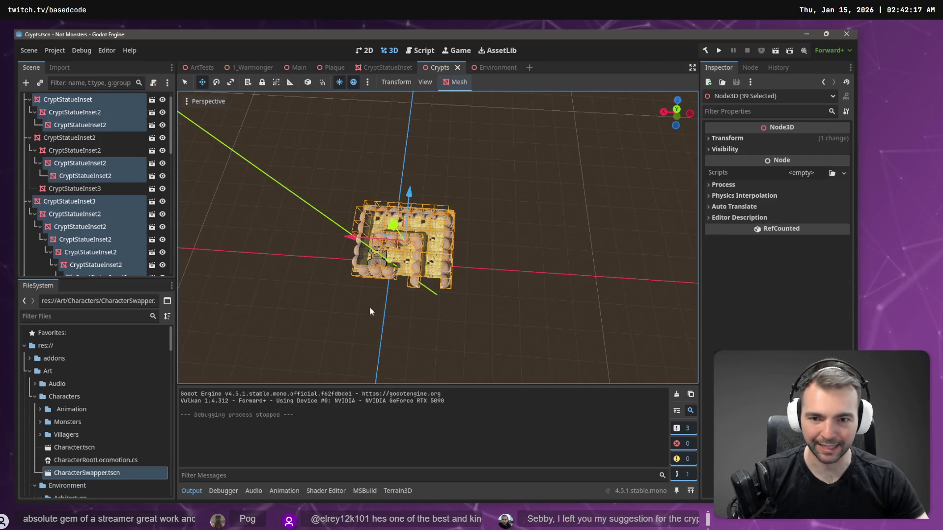
{"action": "left_click", "coordinate": [59, 112]}
{"action": "scroll", "coordinate": [37, 116], "scroll_direction": "up", "scroll_amount": 1}
Collapse CryptStatueInset through CryptStatueInset7 and select all eight groups through CryptStatueInset8
{"action": "left_click", "coordinate": [30, 112]}
{"action": "left_click", "coordinate": [30, 125]}
{"action": "left_click", "coordinate": [30, 138]}
{"action": "left_click", "coordinate": [30, 150]}
{"action": "left_click", "coordinate": [30, 163]}
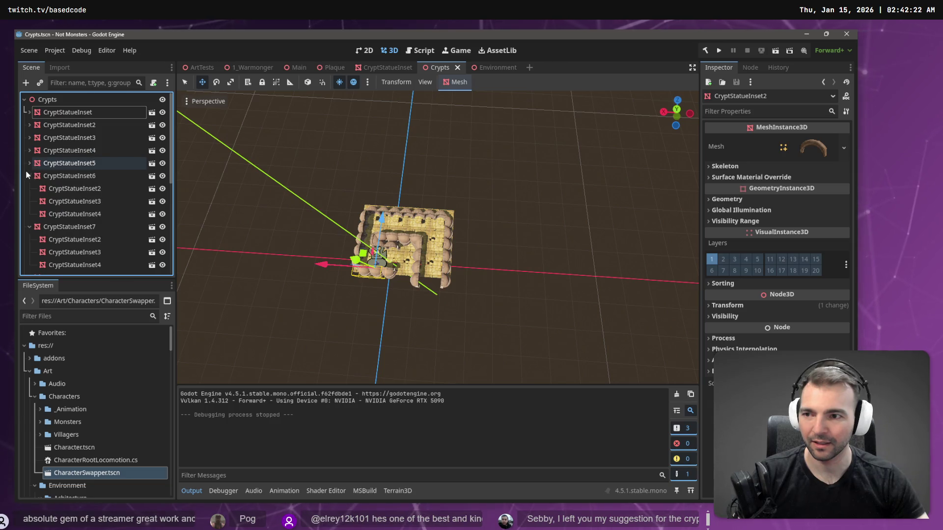
{"action": "left_click", "coordinate": [30, 176]}
{"action": "left_click", "coordinate": [30, 189]}
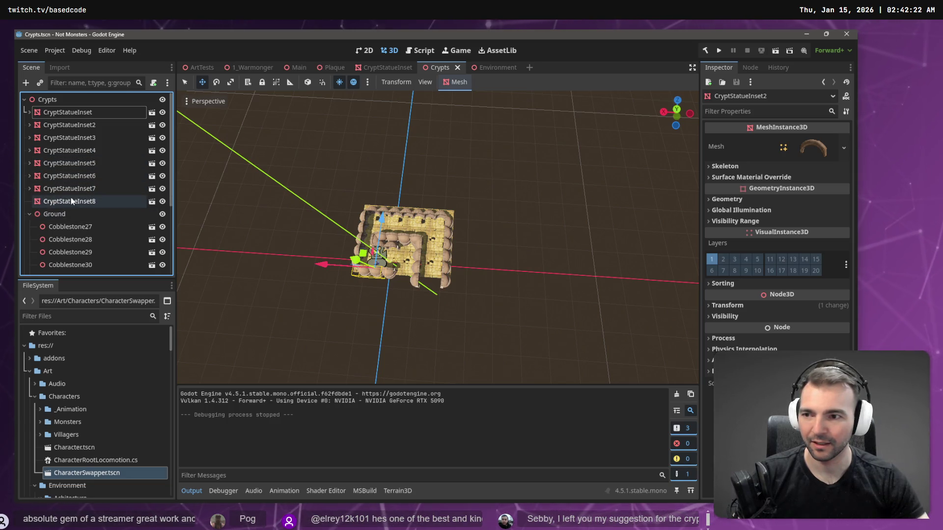
{"action": "left_click", "coordinate": [58, 113]}
{"action": "left_click", "coordinate": [66, 202], "text": "shift"}
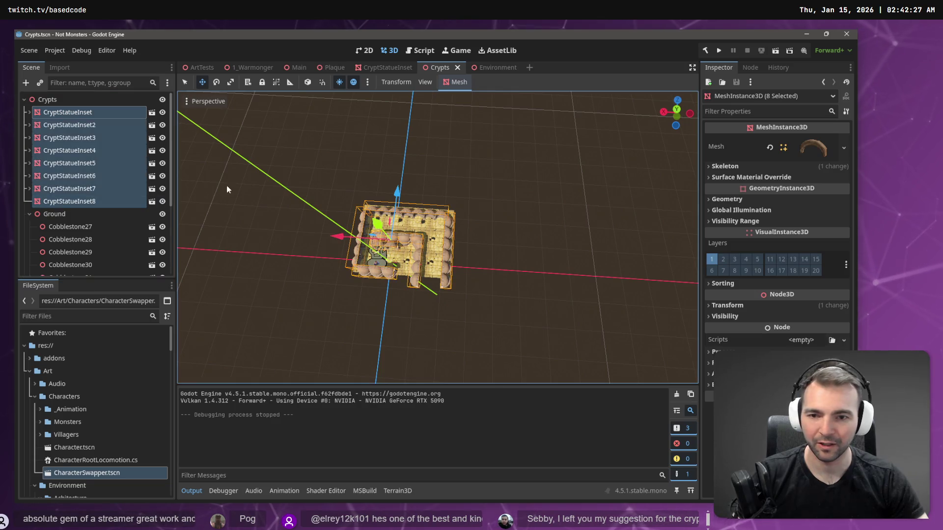
Paste the eight wall groups, rotate them, and shift them 11 units along X and 5 along Z
{"action": "key", "text": "ctrl+v"}
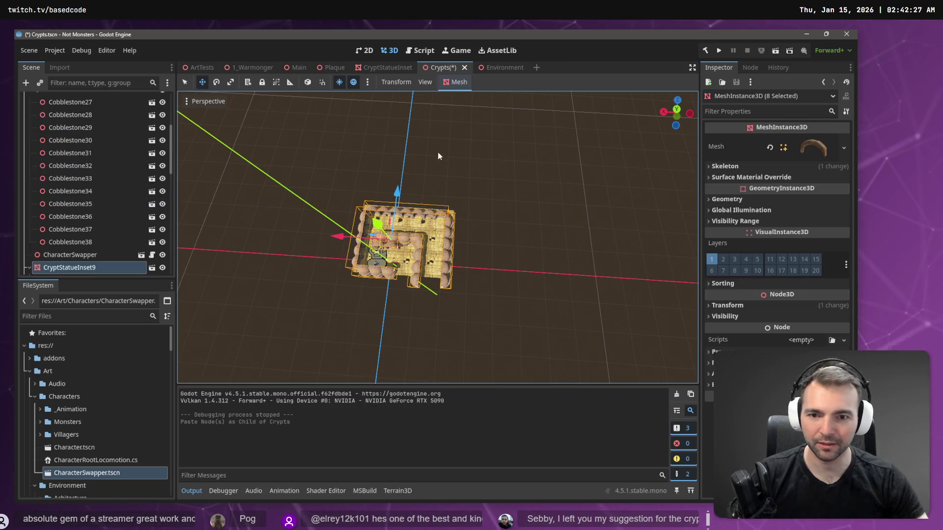
{"action": "left_click_drag", "start_coordinate": [393, 202], "coordinate": [400, 267]}
{"action": "key", "text": "e"}
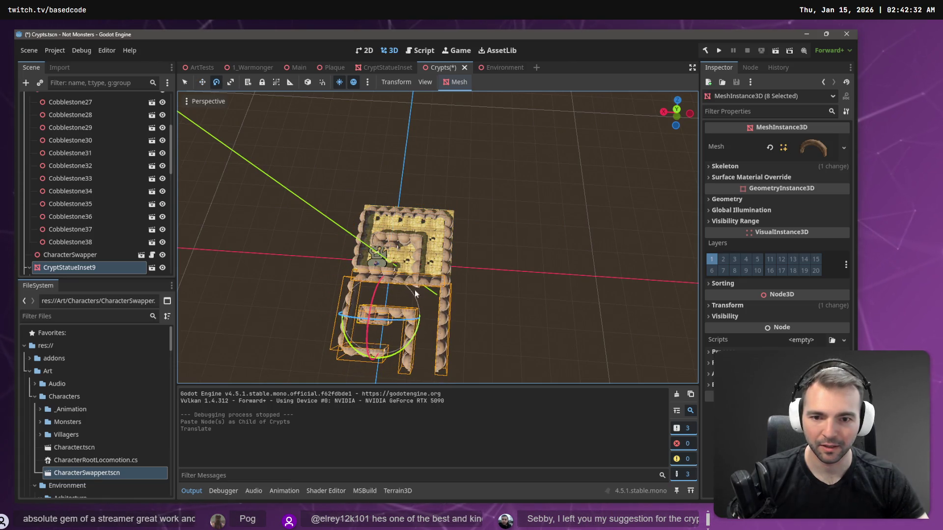
{"action": "mouse_move", "coordinate": [414, 346]}
{"action": "left_mouse_down"}
{"action": "mouse_move", "coordinate": [344, 366]}
{"action": "mouse_move", "coordinate": [282, 360]}
{"action": "mouse_move", "coordinate": [337, 355]}
{"action": "mouse_move", "coordinate": [276, 339]}
{"action": "mouse_move", "coordinate": [234, 304]}
{"action": "mouse_move", "coordinate": [162, 202]}
{"action": "mouse_move", "coordinate": [213, 132]}
{"action": "left_mouse_up"}
{"action": "key", "text": "w"}
{"action": "left_click_drag", "start_coordinate": [327, 310], "coordinate": [364, 315]}
{"action": "left_click_drag", "start_coordinate": [425, 266], "coordinate": [424, 238]}
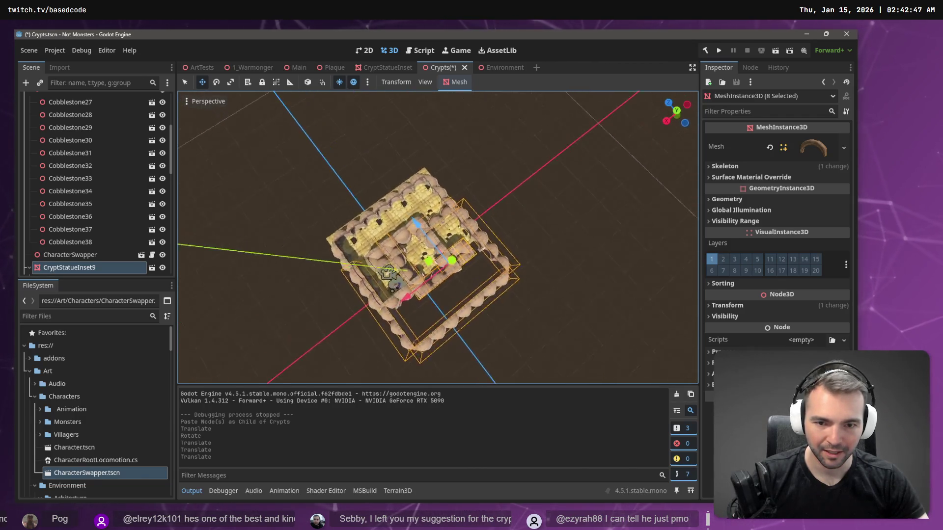
Orbit to a top-down view of the crypt and select the CryptStatueInset12 copy
{"action": "scroll", "coordinate": [437, 235], "scroll_direction": "up", "scroll_amount": 6}
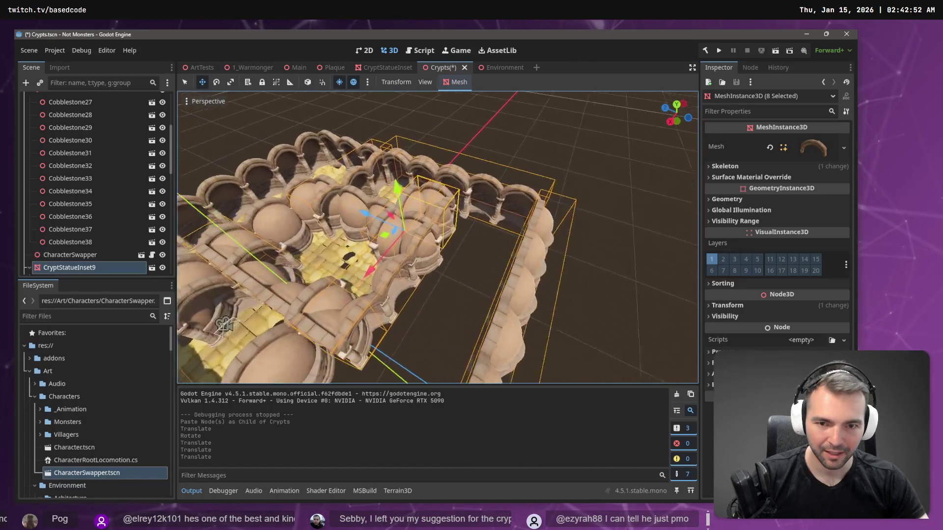
{"action": "scroll", "coordinate": [280, 241], "scroll_direction": "down", "scroll_amount": 8}
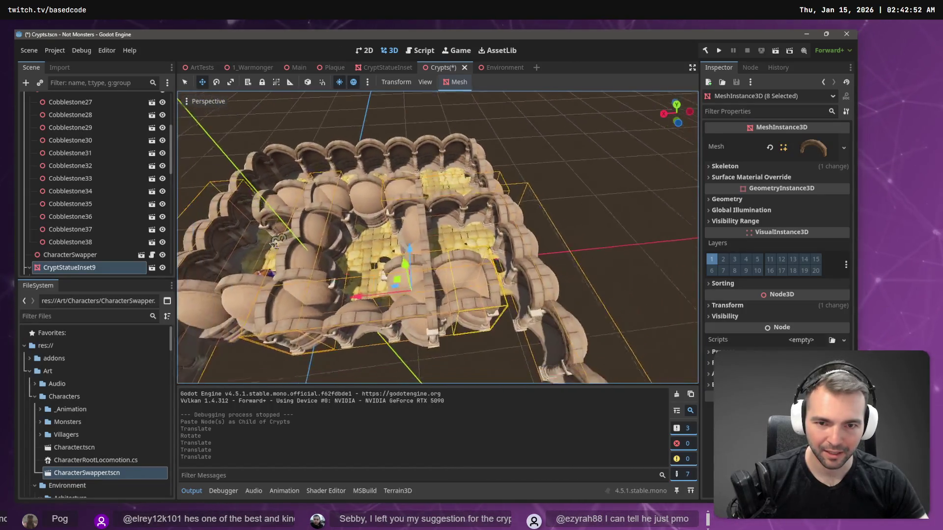
{"action": "scroll", "coordinate": [437, 236], "scroll_direction": "down", "scroll_amount": 6}
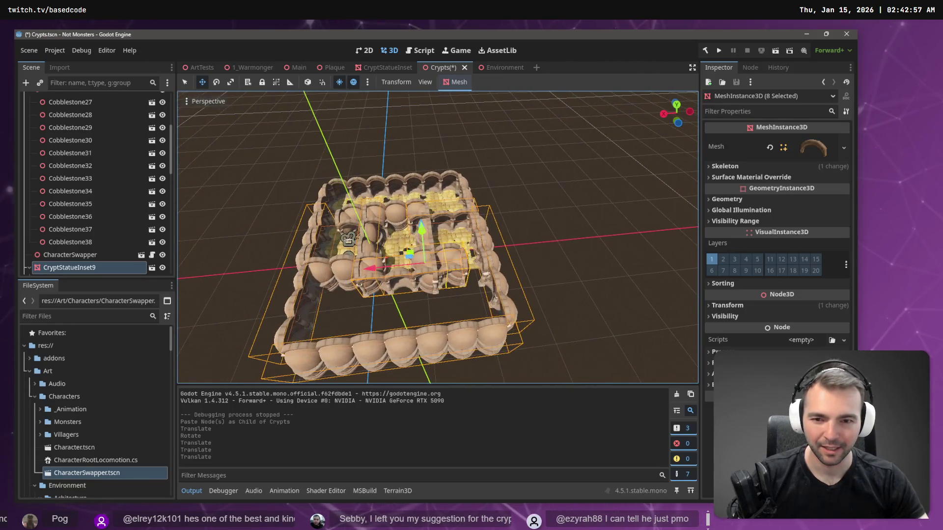
{"action": "scroll", "coordinate": [437, 236], "scroll_direction": "up", "scroll_amount": 5}
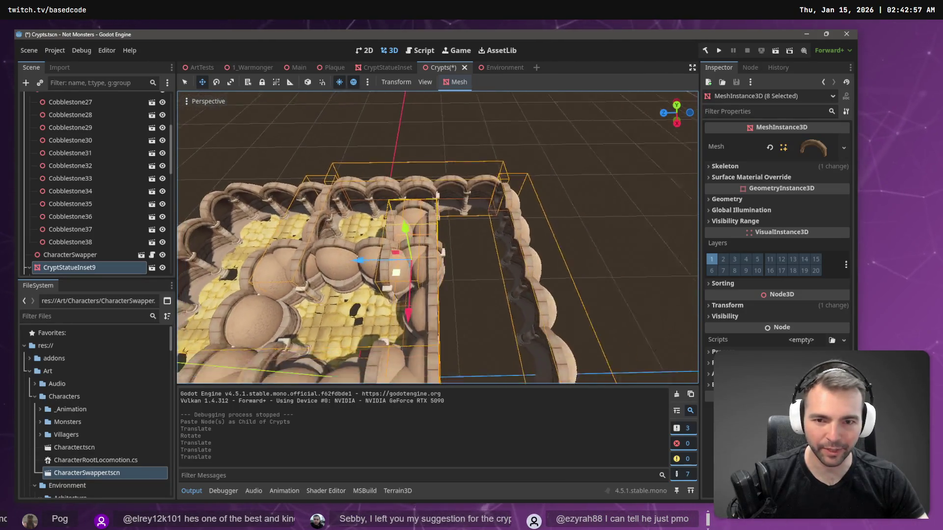
{"action": "scroll", "coordinate": [392, 250], "scroll_direction": "down", "scroll_amount": 6}
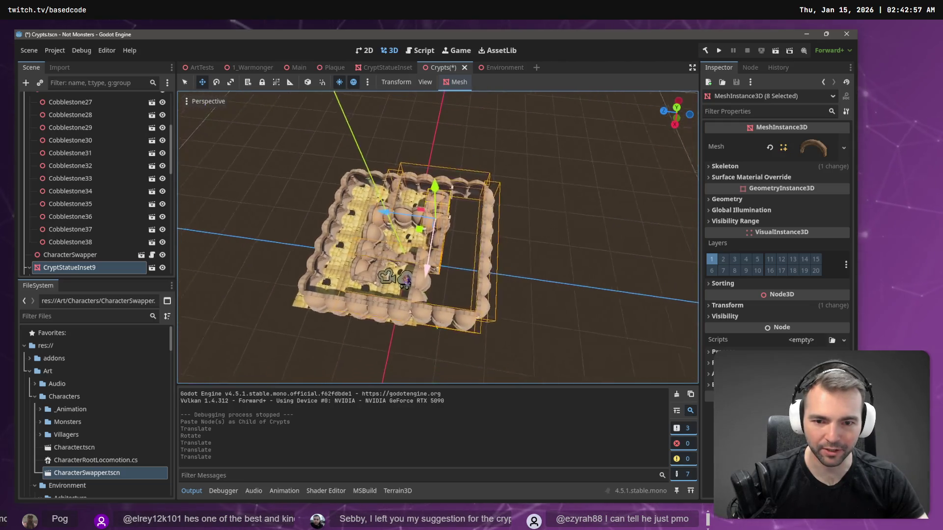
{"action": "left_click_drag", "start_coordinate": [407, 259], "coordinate": [432, 274]}
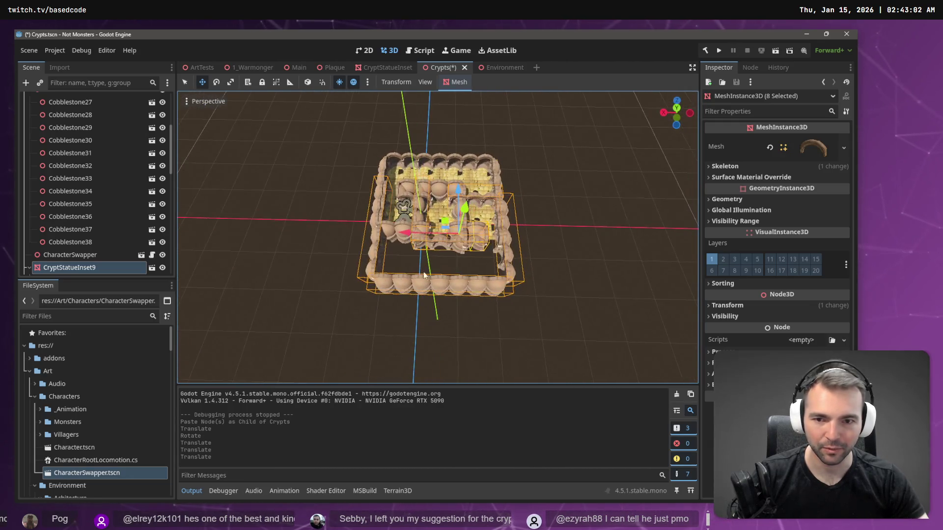
{"action": "left_click", "coordinate": [366, 266]}
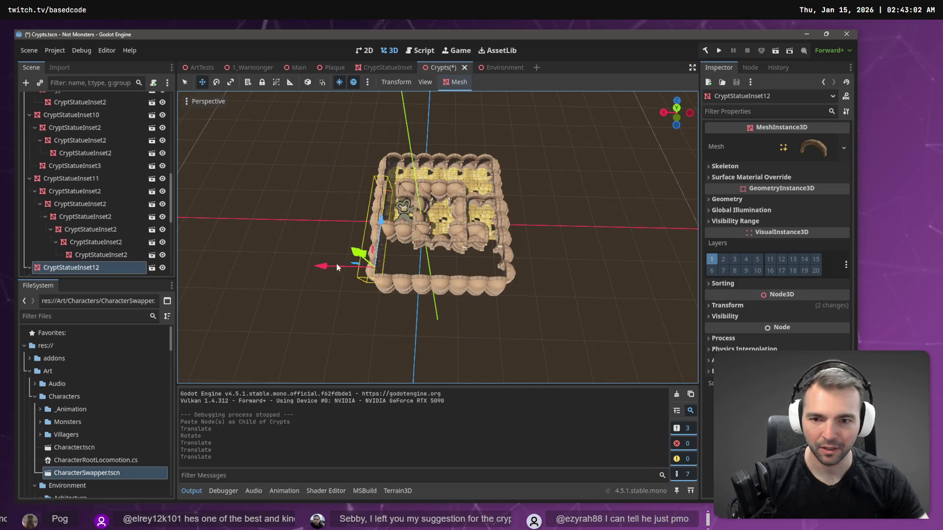
Shift CryptStatueInset12 further left along X and collapse the CryptStatueInset and Ground branches
{"action": "left_click_drag", "start_coordinate": [301, 267], "coordinate": [274, 265]}
{"action": "left_click", "coordinate": [401, 232]}
{"action": "scroll", "coordinate": [402, 232], "scroll_direction": "up", "scroll_amount": 3}
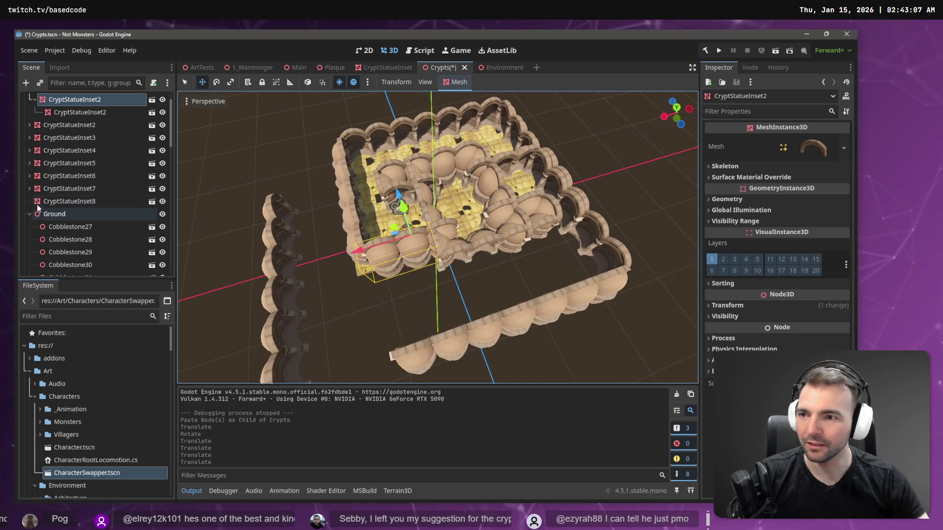
{"action": "scroll", "coordinate": [35, 202], "scroll_direction": "up", "scroll_amount": 1}
{"action": "left_click", "coordinate": [30, 112]}
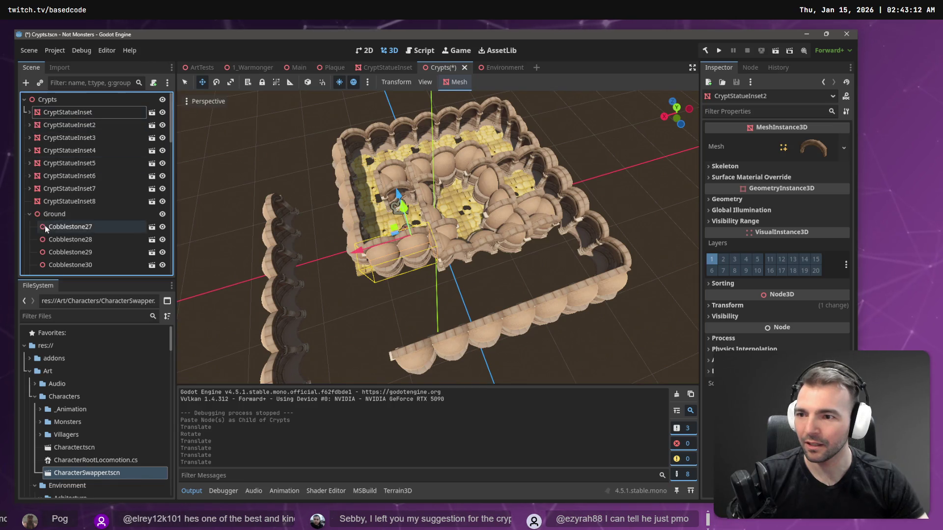
{"action": "scroll", "coordinate": [49, 211], "scroll_direction": "down", "scroll_amount": 3}
{"action": "left_click", "coordinate": [30, 169]}
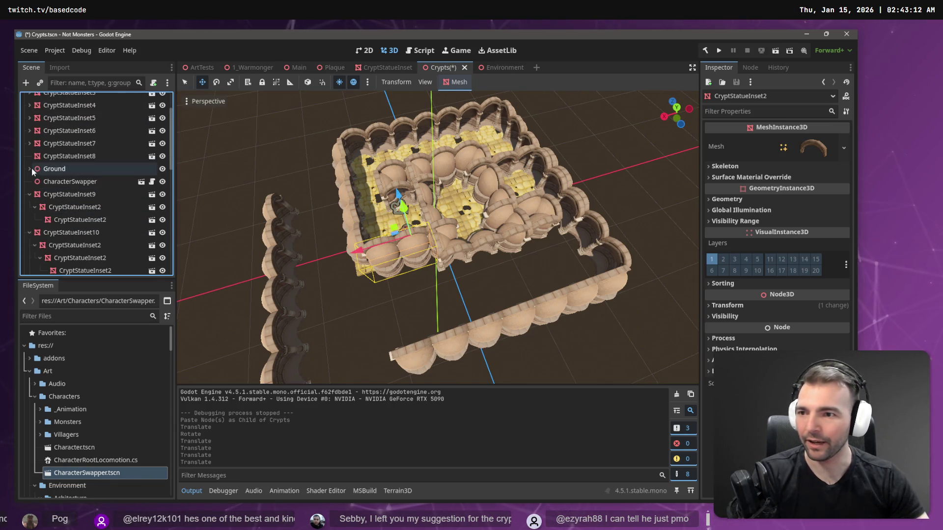
Delete the CryptStatueInset9 copy from the Crypts scene
{"action": "left_click", "coordinate": [59, 194]}
{"action": "left_click", "coordinate": [60, 182]}
{"action": "scroll", "coordinate": [50, 206], "scroll_direction": "up", "scroll_amount": 2}
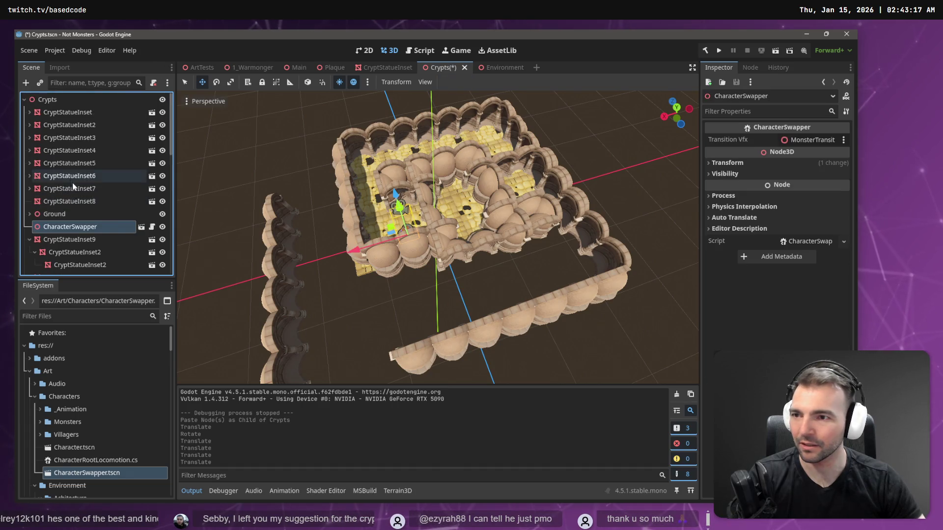
{"action": "left_click", "coordinate": [38, 242]}
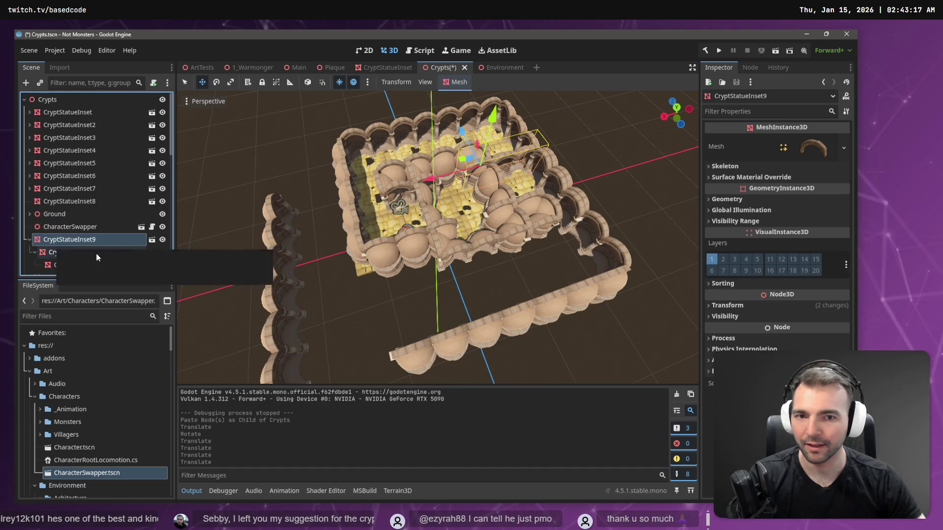
{"action": "key", "text": "Delete"}
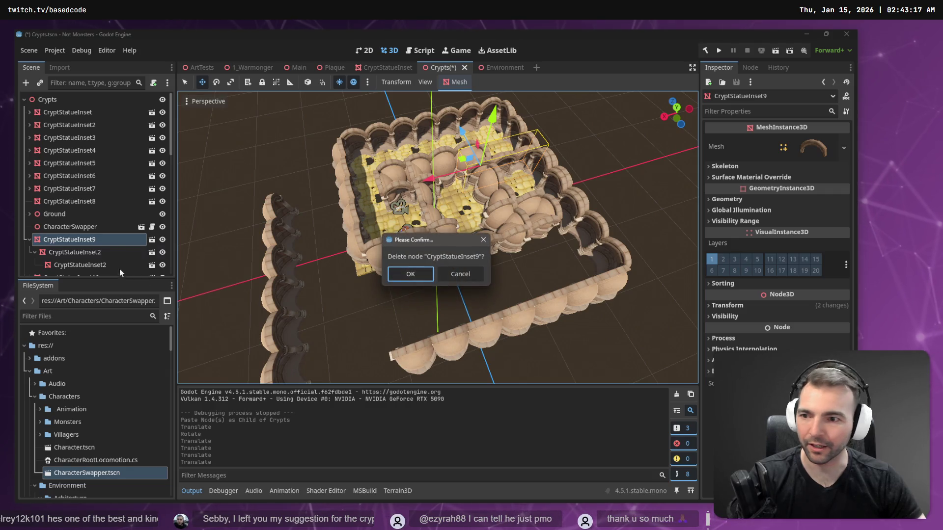
{"action": "key", "text": "Return"}
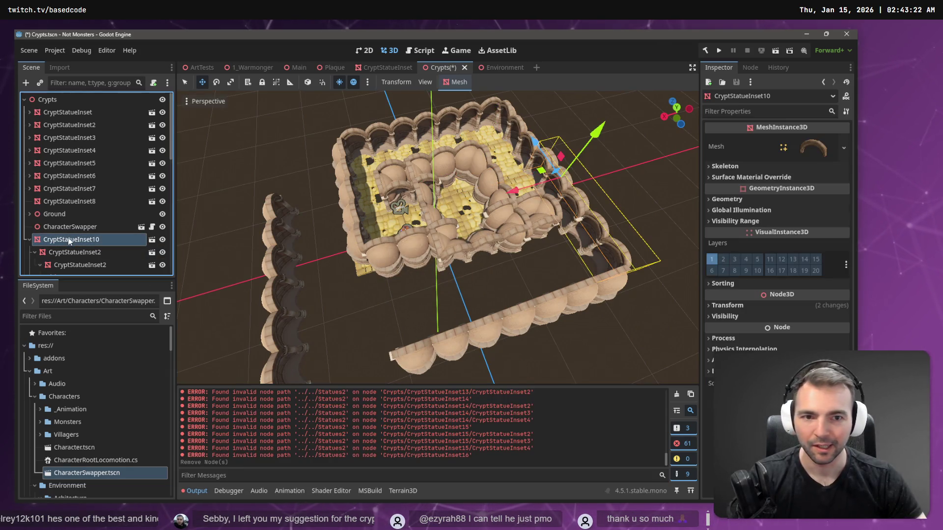
Move the CryptStatueInset14 wall group along the X axis
{"action": "left_click", "coordinate": [542, 217]}
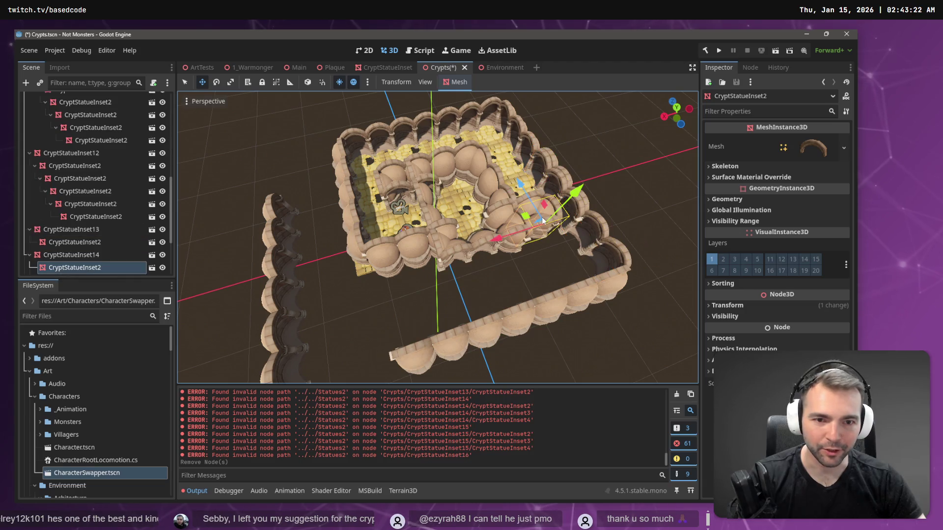
{"action": "left_click", "coordinate": [133, 254]}
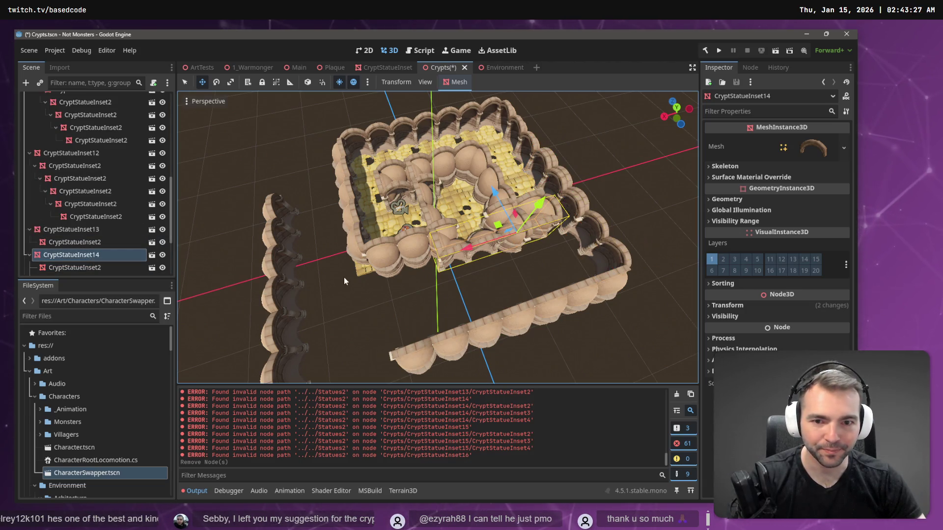
{"action": "left_click_drag", "start_coordinate": [462, 252], "coordinate": [428, 263]}
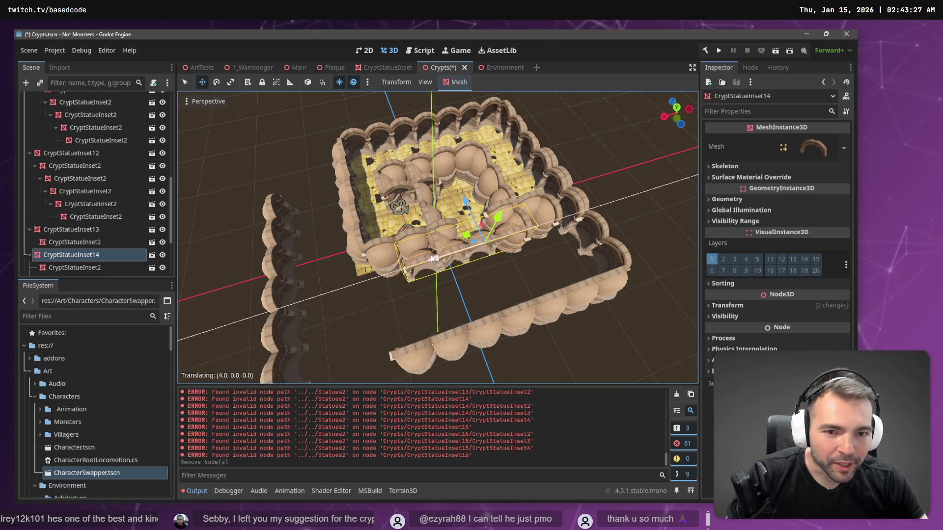
Delete the CryptStatueInset13 and CryptStatueInset16 wall pieces
{"action": "left_click", "coordinate": [535, 208]}
{"action": "key", "text": "Delete"}
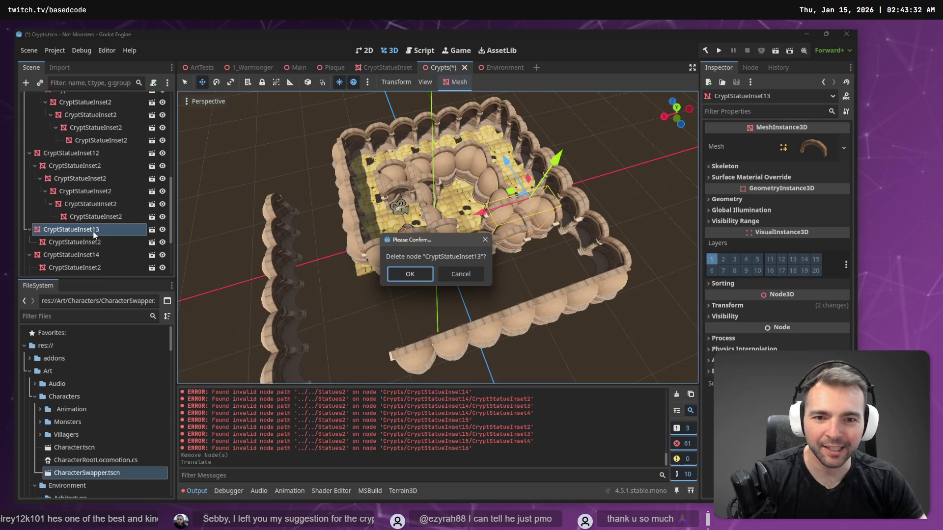
{"action": "left_click", "coordinate": [390, 274]}
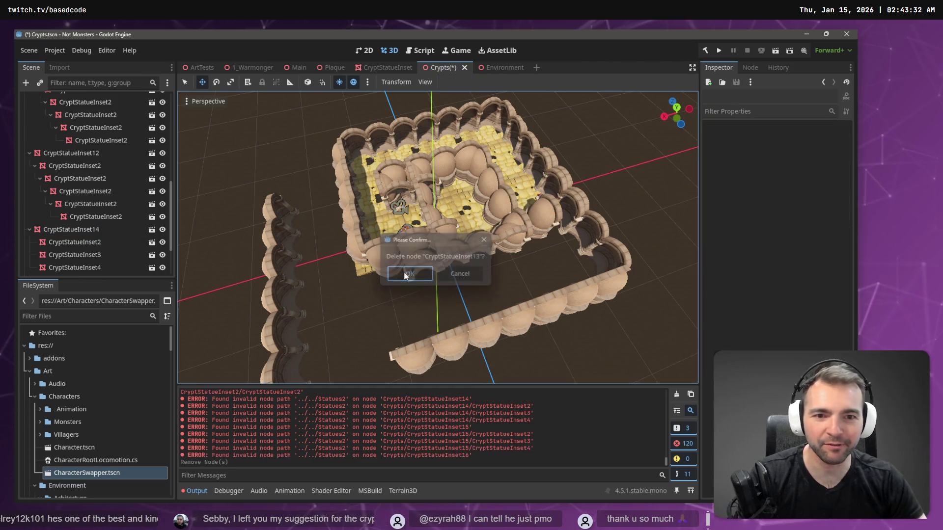
{"action": "left_click", "coordinate": [532, 218]}
{"action": "key", "text": "Delete"}
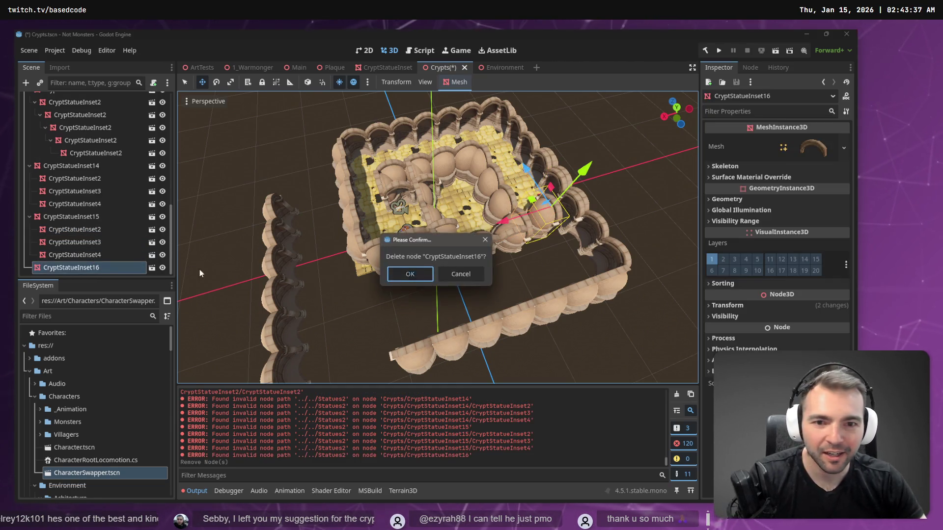
{"action": "left_click", "coordinate": [410, 274]}
{"action": "left_click", "coordinate": [399, 245]}
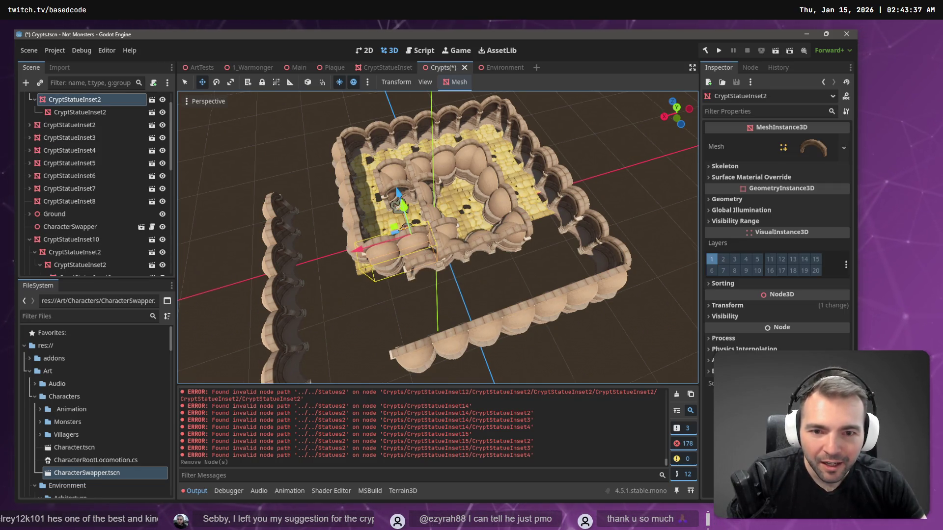
Move CryptStatueInset14 3 units back along Z to -3.0
{"action": "scroll", "coordinate": [426, 272], "scroll_direction": "down", "scroll_amount": 6}
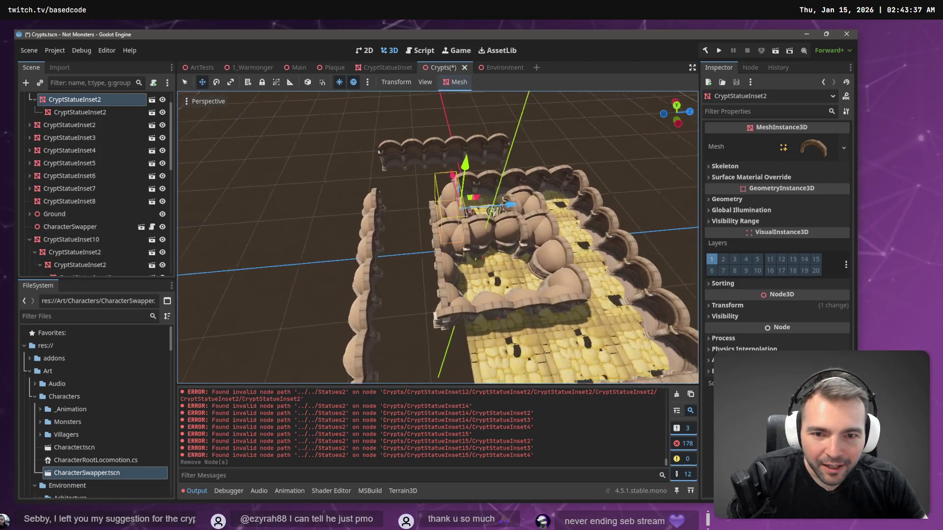
{"action": "left_click", "coordinate": [425, 273]}
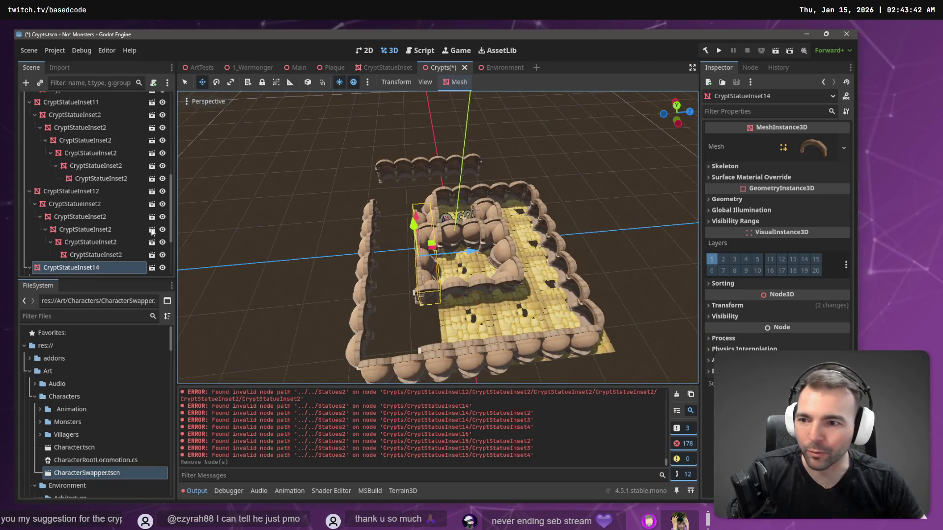
{"action": "mouse_move", "coordinate": [467, 256]}
{"action": "left_mouse_down"}
{"action": "mouse_move", "coordinate": [450, 255]}
{"action": "mouse_move", "coordinate": [459, 252]}
{"action": "left_mouse_up"}
Delete the CryptStatueInset15 wall piece and check the remaining wall from another side
{"action": "scroll", "coordinate": [459, 253], "scroll_direction": "up", "scroll_amount": 2}
{"action": "scroll", "coordinate": [437, 297], "scroll_direction": "up", "scroll_amount": 3}
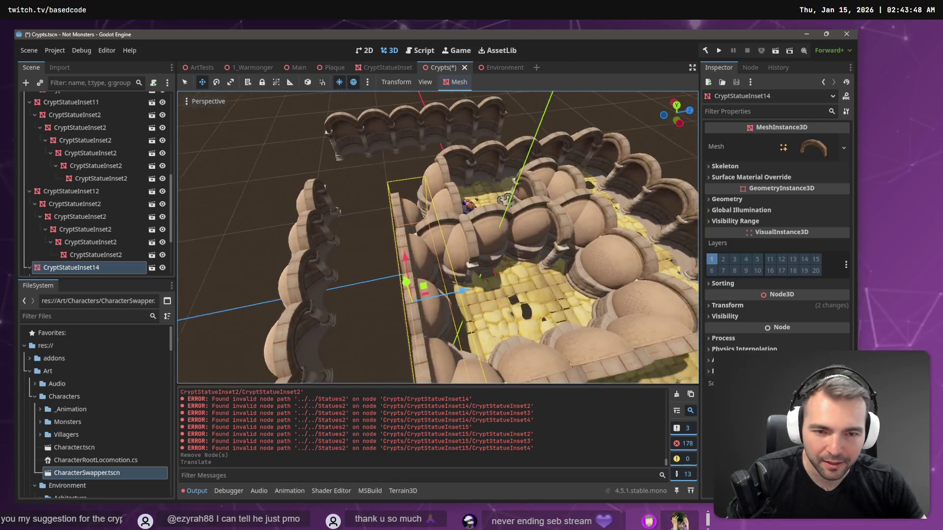
{"action": "left_click", "coordinate": [481, 273]}
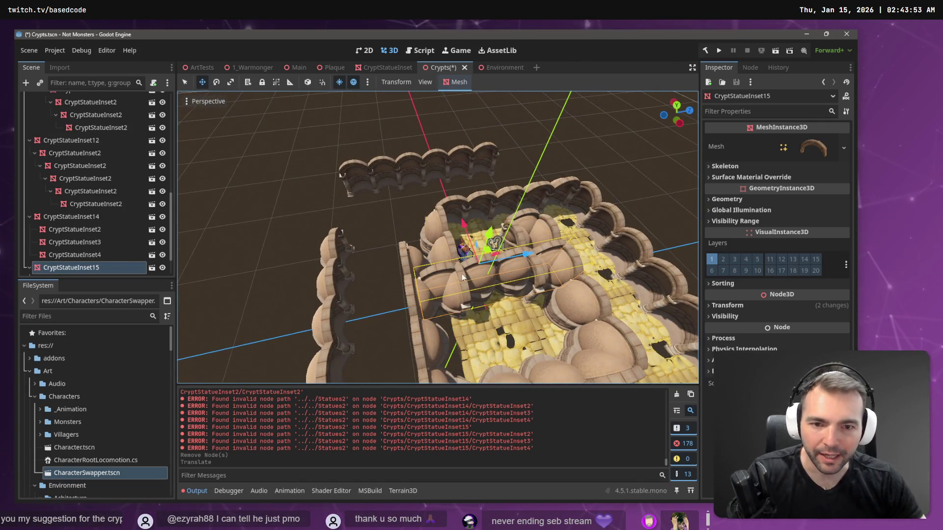
{"action": "key", "text": "Delete"}
{"action": "left_click", "coordinate": [398, 284]}
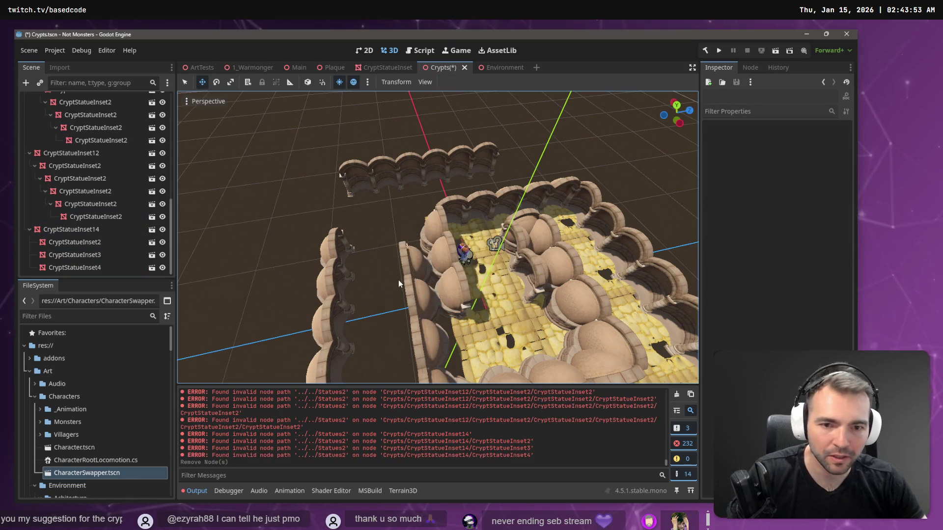
{"action": "left_click_drag", "start_coordinate": [437, 236], "coordinate": [378, 238]}
{"action": "scroll", "coordinate": [437, 237], "scroll_direction": "down", "scroll_amount": 6}
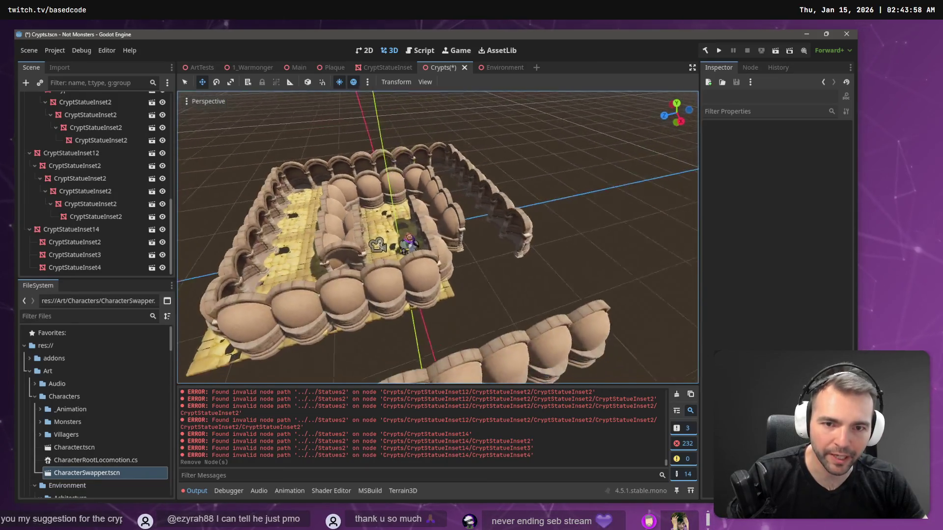
{"action": "scroll", "coordinate": [401, 252], "scroll_direction": "up", "scroll_amount": 5}
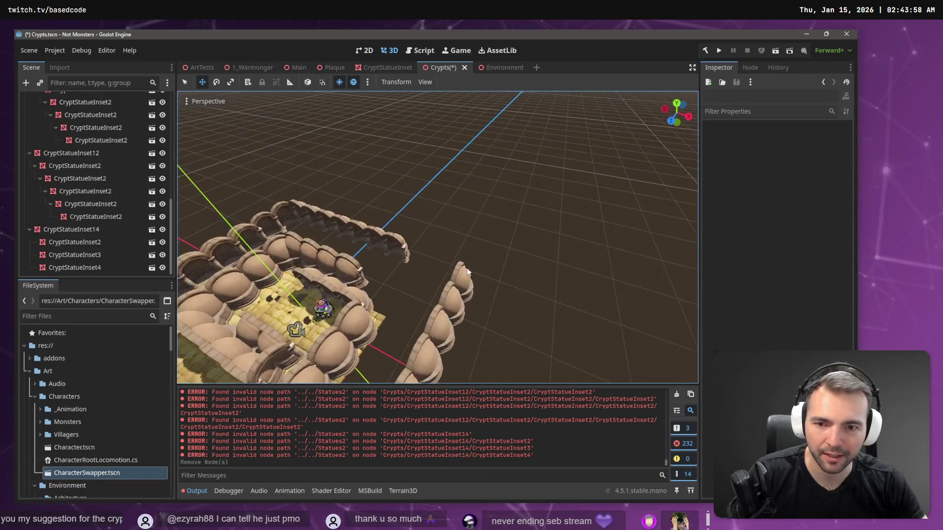
{"action": "left_click", "coordinate": [401, 253]}
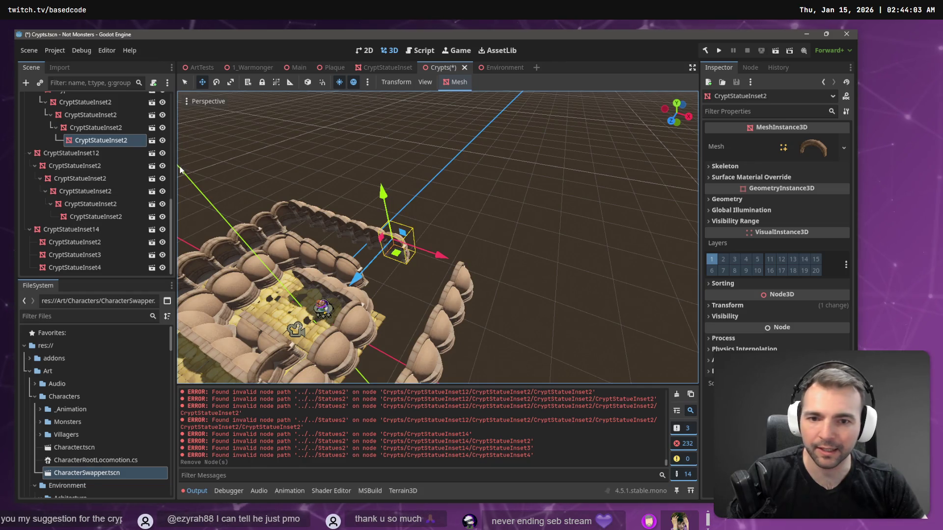
Paste statue insets as children to extend the vertical wall
{"action": "key", "text": "ctrl+v"}
{"action": "key", "text": "ctrl+v"}
{"action": "key", "text": "ctrl+v"}
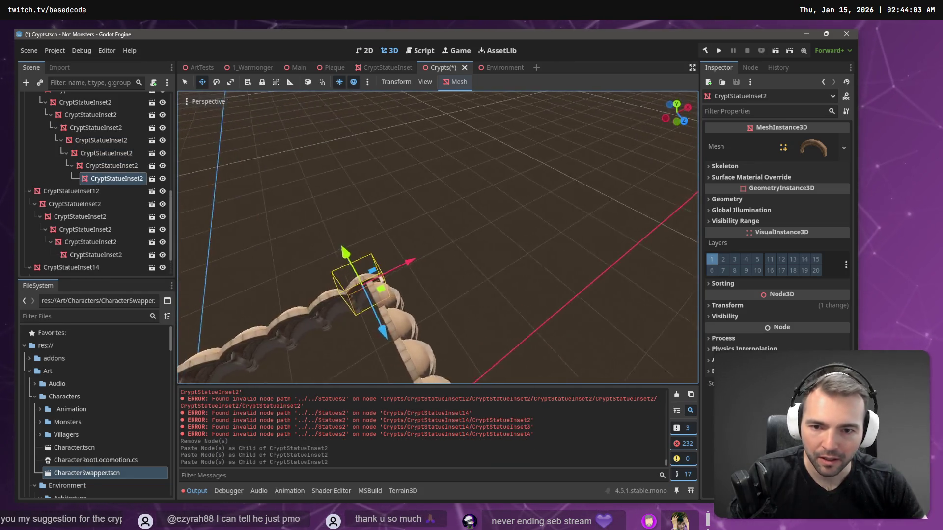
{"action": "scroll", "coordinate": [272, 193], "scroll_direction": "down", "scroll_amount": 5}
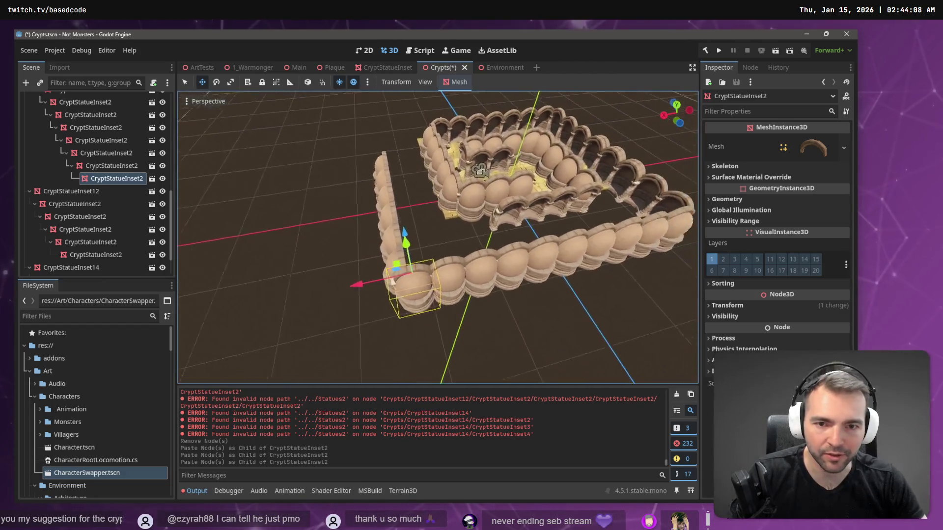
{"action": "left_click", "coordinate": [399, 248]}
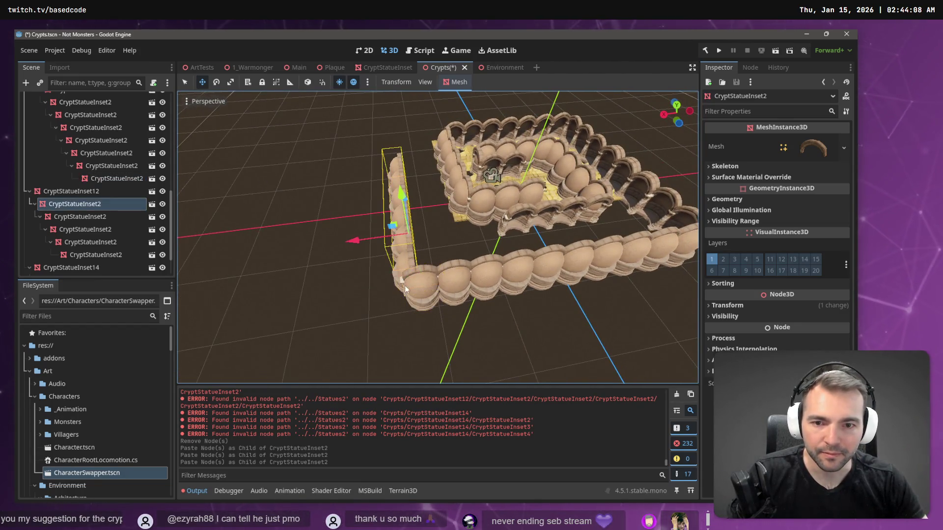
Nudge the CryptStatueInset12 wall along X and Z, undoing one stray move
{"action": "left_click", "coordinate": [69, 192]}
{"action": "left_click_drag", "start_coordinate": [364, 268], "coordinate": [355, 269]}
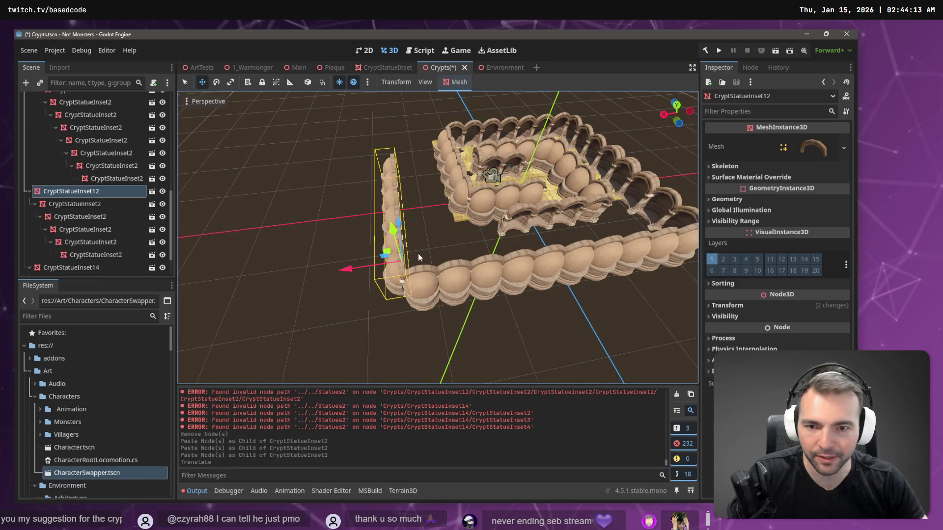
{"action": "left_click_drag", "start_coordinate": [401, 227], "coordinate": [393, 223]}
{"action": "key", "text": "ctrl+z"}
{"action": "scroll", "coordinate": [394, 223], "scroll_direction": "up", "scroll_amount": 2}
{"action": "key", "text": "w"}
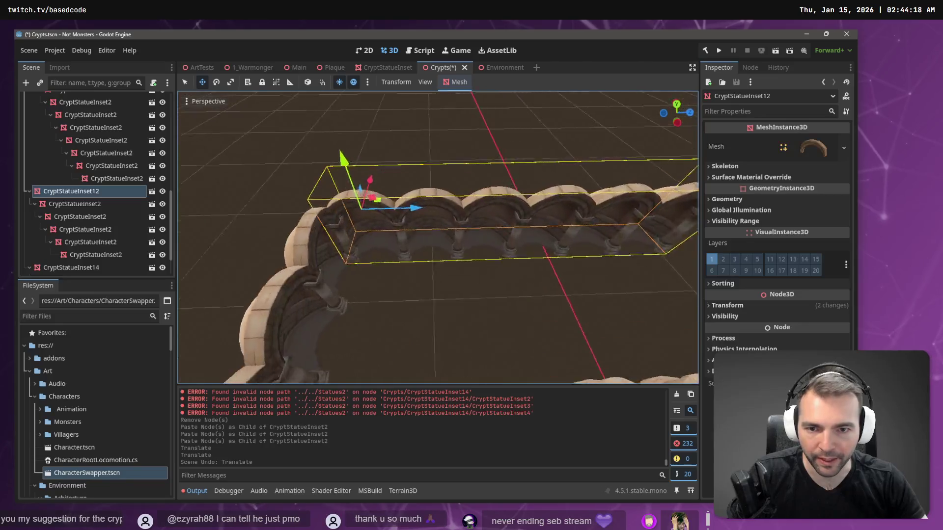
{"action": "left_click_drag", "start_coordinate": [405, 210], "coordinate": [406, 211]}
Create a new StonePedestal folder inside the Crypts environment art folder
{"action": "left_click", "coordinate": [34, 397]}
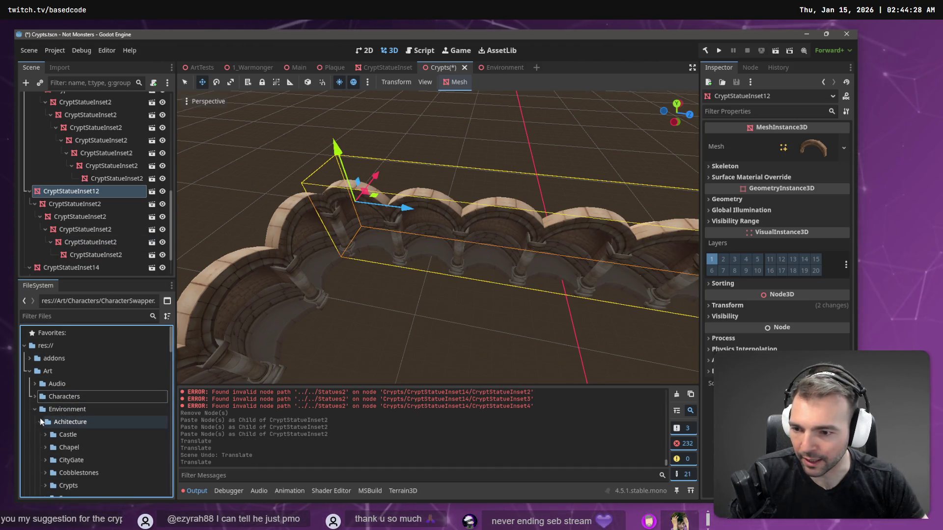
{"action": "left_click", "coordinate": [39, 421]}
{"action": "scroll", "coordinate": [44, 442], "scroll_direction": "down", "scroll_amount": 3}
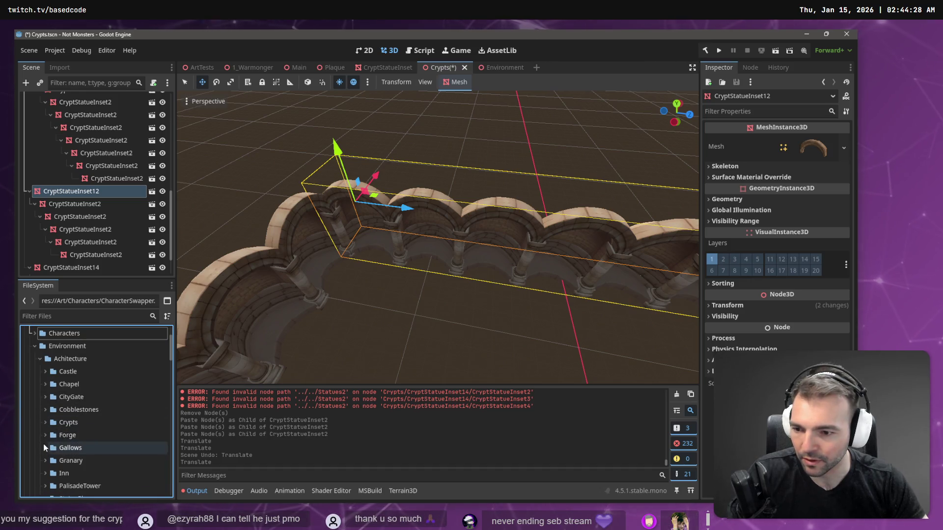
{"action": "scroll", "coordinate": [44, 448], "scroll_direction": "down", "scroll_amount": 3}
{"action": "left_click", "coordinate": [43, 358]}
{"action": "right_click", "coordinate": [79, 359]}
{"action": "mouse_move", "coordinate": [155, 317]}
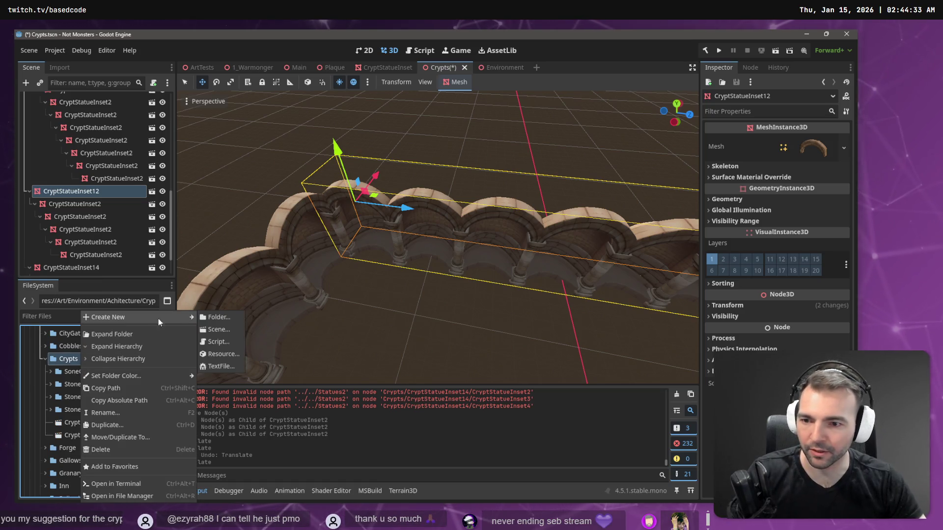
{"action": "left_click", "coordinate": [221, 316]}
{"action": "type", "text": "StonePedestal"}
{"action": "key", "text": "Return"}
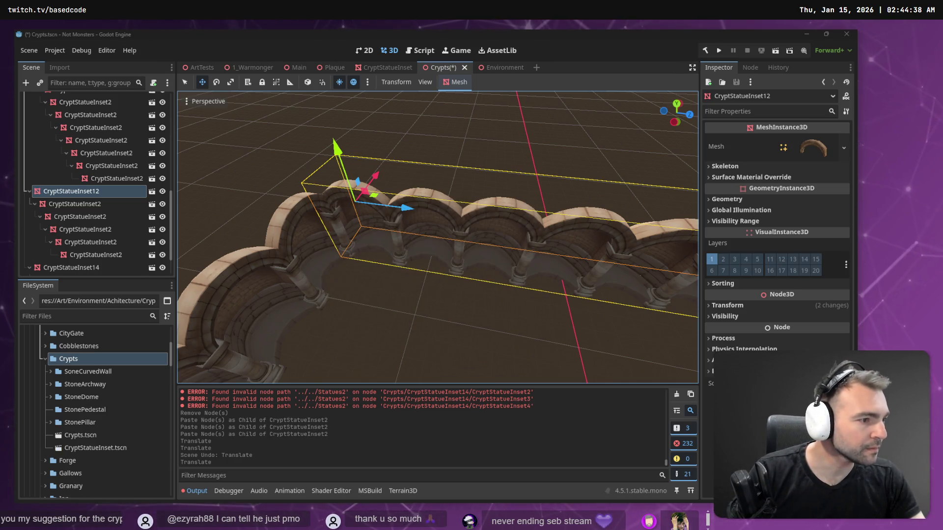
{"action": "right_click", "coordinate": [423, 350]}
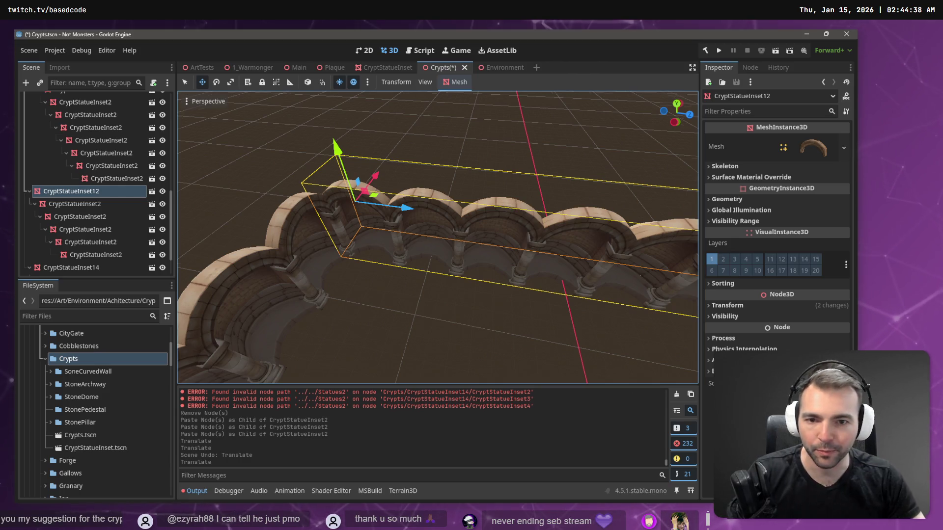
Nudge the CryptStatueInset12 arch wall along X and fly the camera along the arches
{"action": "key", "text": "w"}
{"action": "key", "text": "s"}
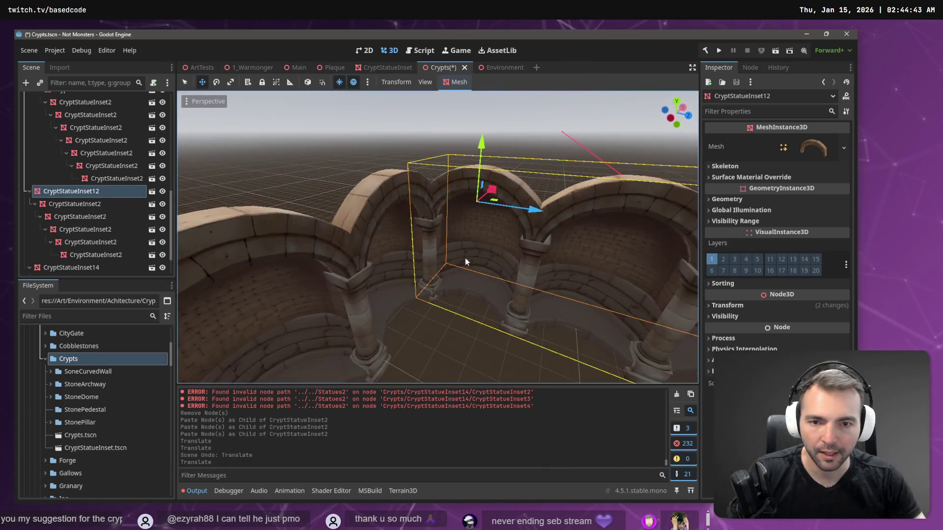
{"action": "left_click_drag", "start_coordinate": [528, 208], "coordinate": [530, 210]}
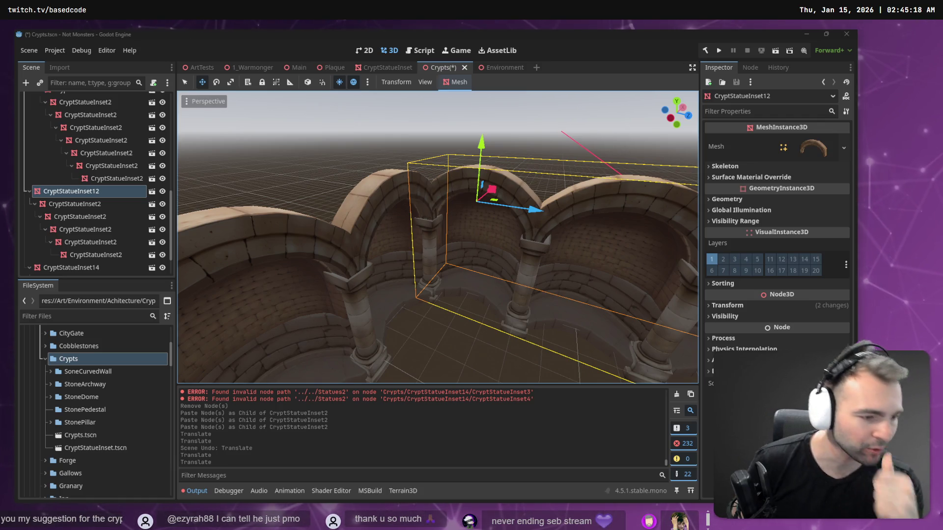
{"action": "mouse_move", "coordinate": [437, 236]}
{"action": "left_mouse_down"}
{"action": "mouse_move", "coordinate": [407, 226]}
{"action": "mouse_move", "coordinate": [349, 246]}
{"action": "mouse_move", "coordinate": [299, 196]}
{"action": "mouse_move", "coordinate": [462, 244]}
{"action": "left_mouse_up"}
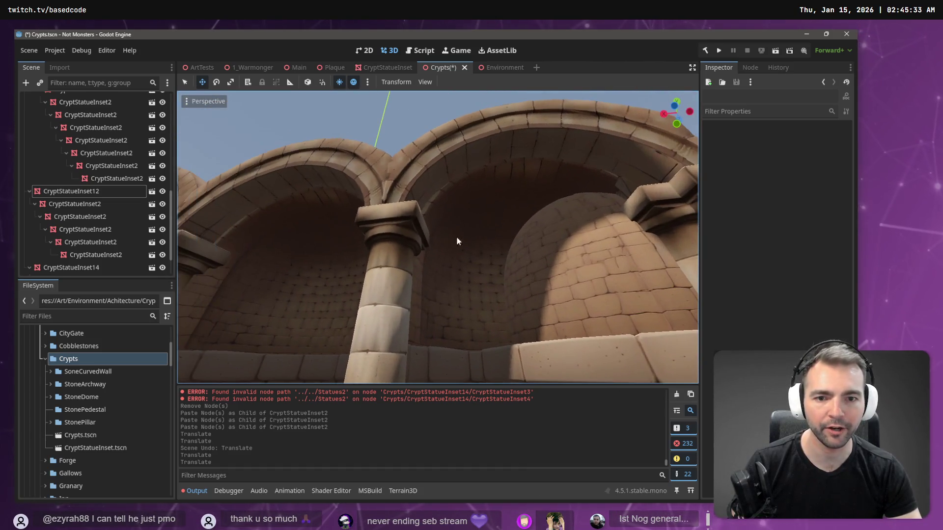
Orbit and zoom around the crypt to view the arcade and inner arches from low angles
{"action": "left_click_drag", "start_coordinate": [502, 210], "coordinate": [601, 239]}
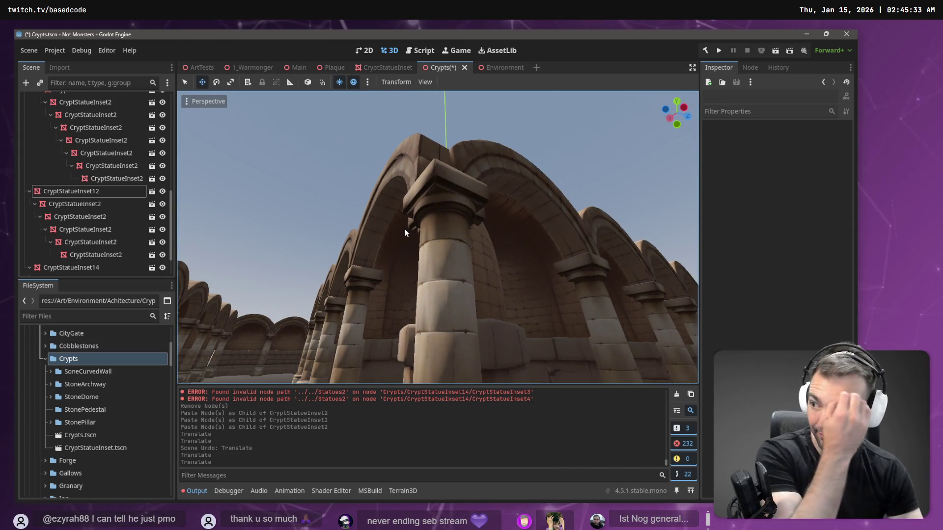
{"action": "left_click_drag", "start_coordinate": [445, 204], "coordinate": [486, 219]}
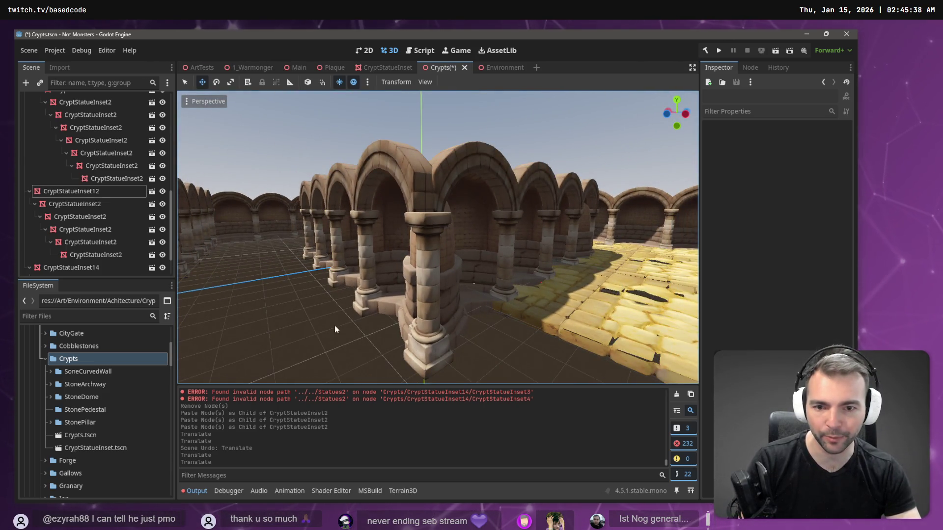
{"action": "mouse_move", "coordinate": [463, 296]}
{"action": "left_mouse_down"}
{"action": "mouse_move", "coordinate": [497, 305]}
{"action": "mouse_move", "coordinate": [517, 270]}
{"action": "mouse_move", "coordinate": [402, 255]}
{"action": "mouse_move", "coordinate": [354, 226]}
{"action": "mouse_move", "coordinate": [426, 275]}
{"action": "left_mouse_up"}
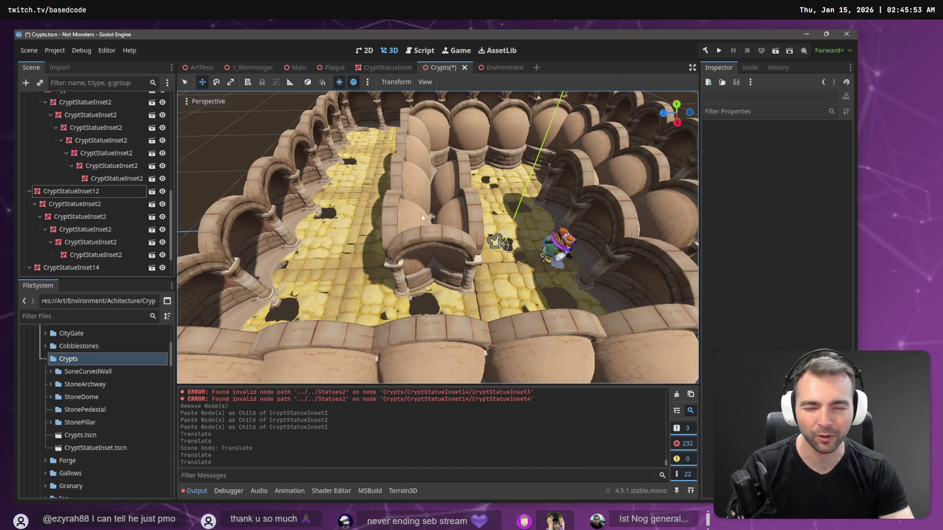
{"action": "left_click_drag", "start_coordinate": [419, 215], "coordinate": [405, 214]}
{"action": "scroll", "coordinate": [104, 164], "scroll_direction": "down", "scroll_amount": 1}
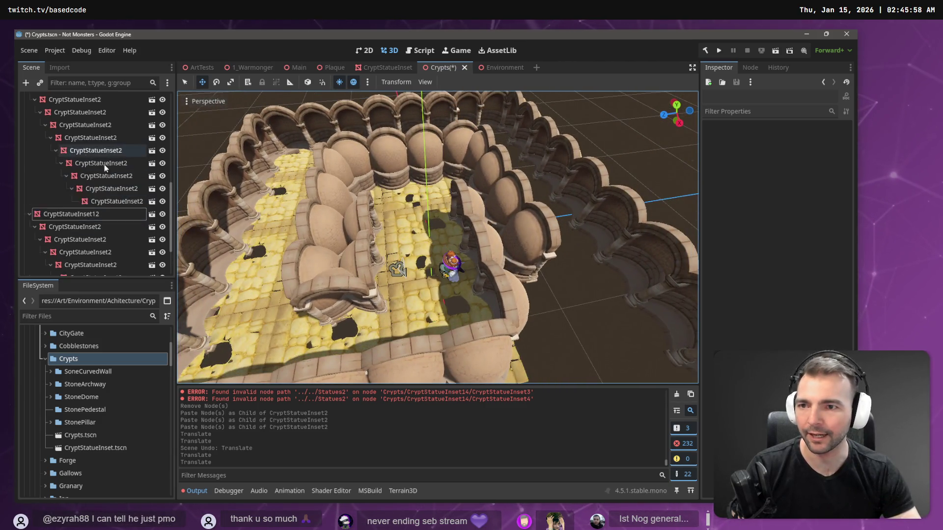
{"action": "scroll", "coordinate": [437, 235], "scroll_direction": "down", "scroll_amount": 3}
{"action": "scroll", "coordinate": [437, 236], "scroll_direction": "down", "scroll_amount": 3}
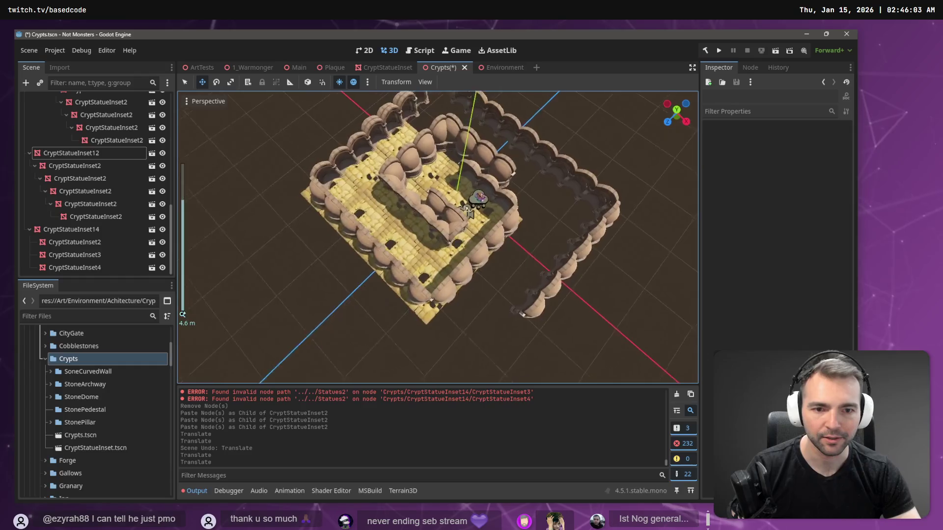
{"action": "mouse_move", "coordinate": [437, 236]}
{"action": "left_mouse_down"}
{"action": "mouse_move", "coordinate": [418, 226]}
{"action": "mouse_move", "coordinate": [439, 219]}
{"action": "left_mouse_up"}
Paste a new statue-inset wall piece under the last one and shift it 3.35 units along X
{"action": "left_click", "coordinate": [438, 219]}
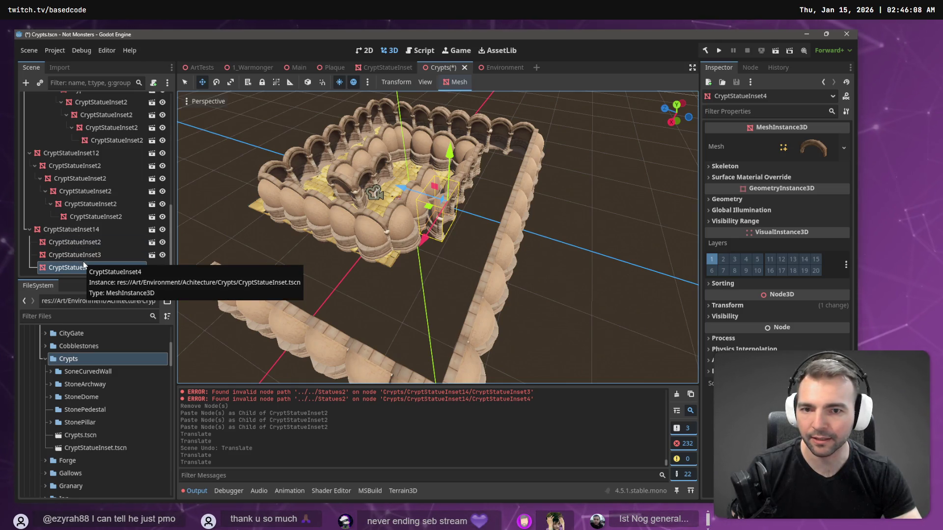
{"action": "key", "text": "ctrl+v"}
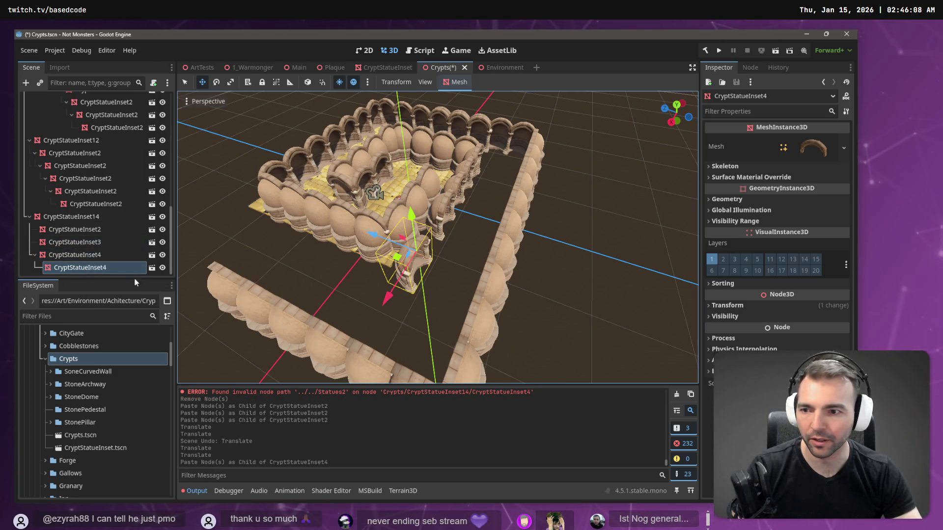
{"action": "left_click_drag", "start_coordinate": [391, 306], "coordinate": [418, 274]}
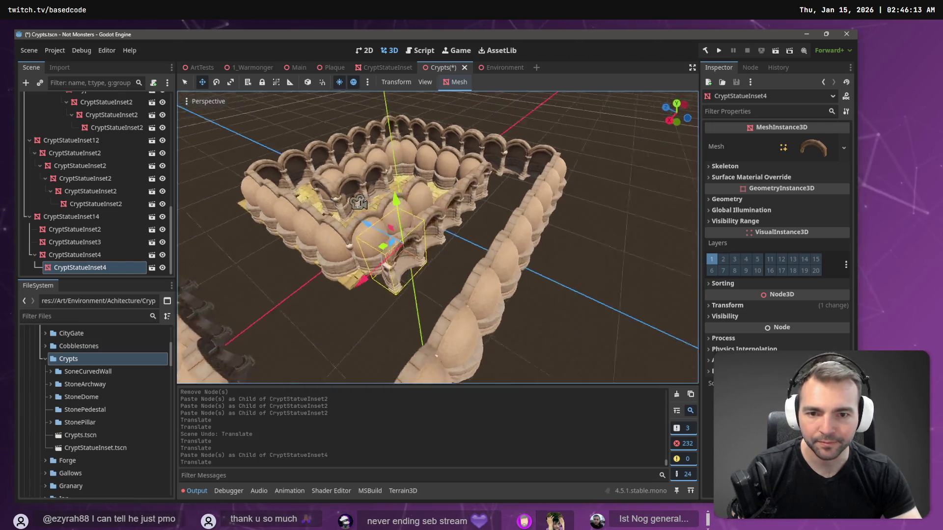
{"action": "scroll", "coordinate": [354, 227], "scroll_direction": "up", "scroll_amount": 5}
{"action": "left_click_drag", "start_coordinate": [263, 180], "coordinate": [270, 181]}
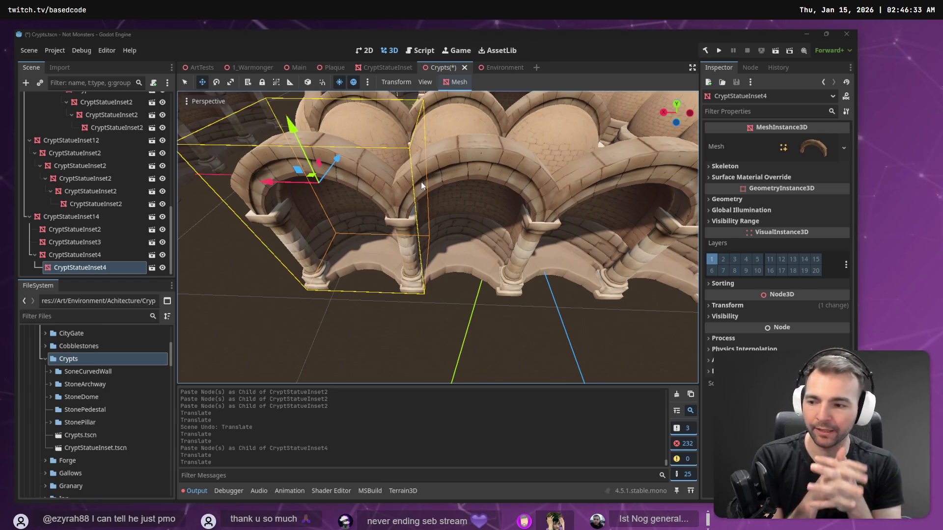
{"action": "mouse_move", "coordinate": [420, 181]}
{"action": "left_mouse_down"}
{"action": "mouse_move", "coordinate": [463, 159]}
{"action": "mouse_move", "coordinate": [421, 181]}
{"action": "mouse_move", "coordinate": [488, 198]}
{"action": "left_mouse_up"}
{"action": "left_click", "coordinate": [463, 159]}
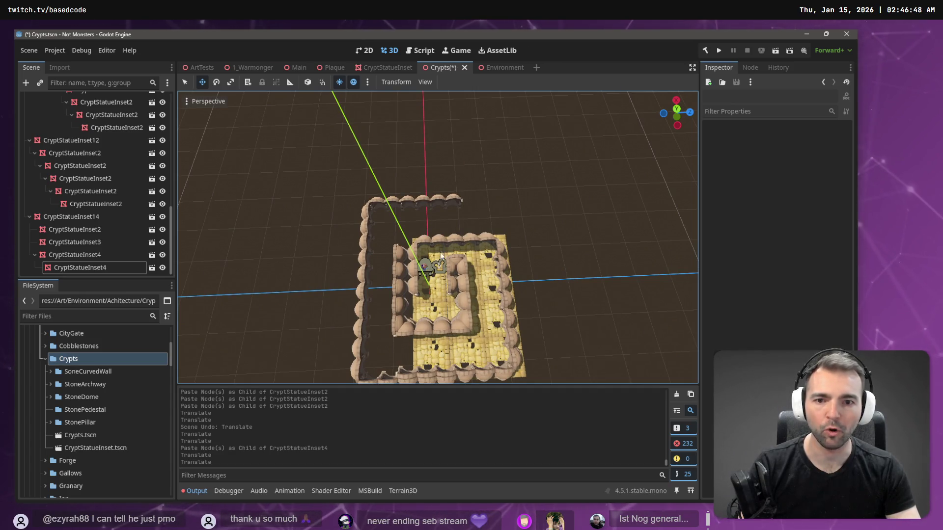
{"action": "left_click_drag", "start_coordinate": [420, 182], "coordinate": [519, 244]}
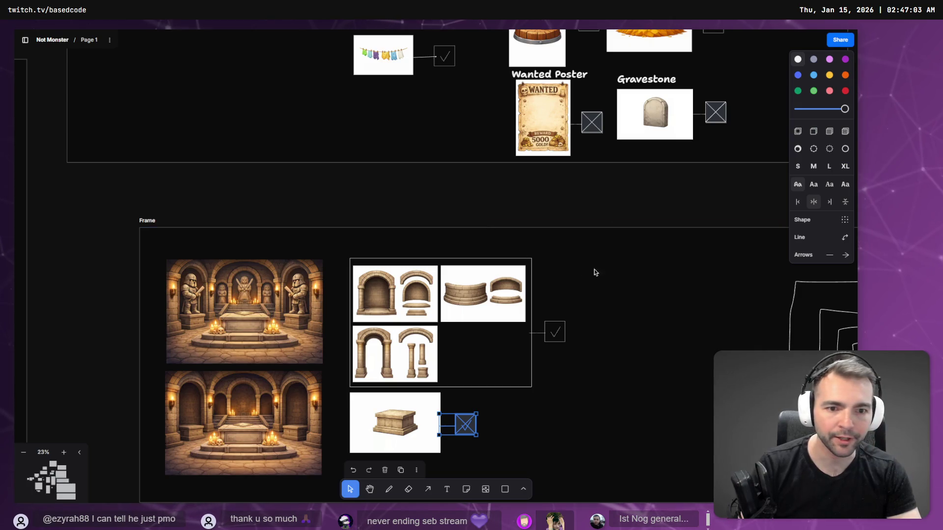
Zoom the tldraw canvas onto the spiral room sketch, then return to the Godot Crypts scene
{"action": "scroll", "coordinate": [533, 229], "scroll_direction": "down", "scroll_amount": 2}
{"action": "scroll", "coordinate": [693, 326], "scroll_direction": "right", "scroll_amount": 5}
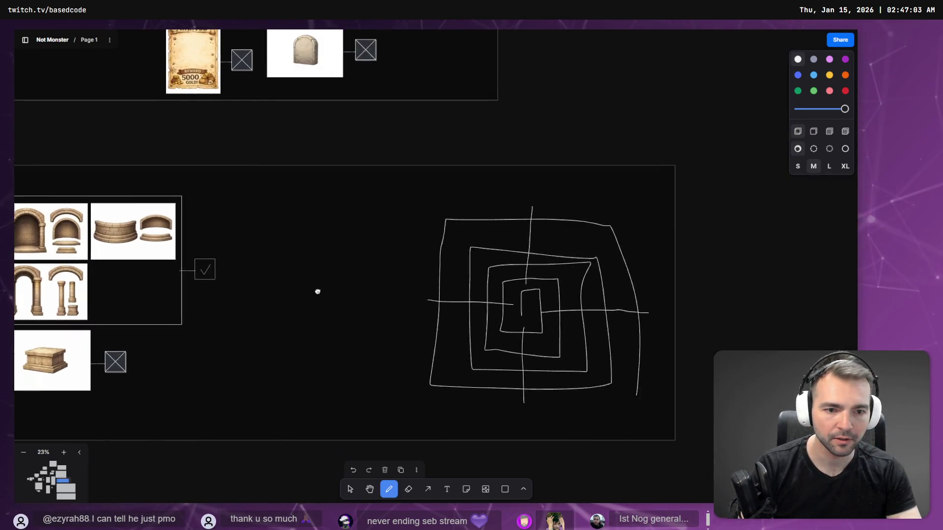
{"action": "scroll", "coordinate": [575, 399], "scroll_direction": "up", "scroll_amount": 3, "text": "ctrl"}
{"action": "scroll", "coordinate": [478, 310], "scroll_direction": "up", "scroll_amount": 3}
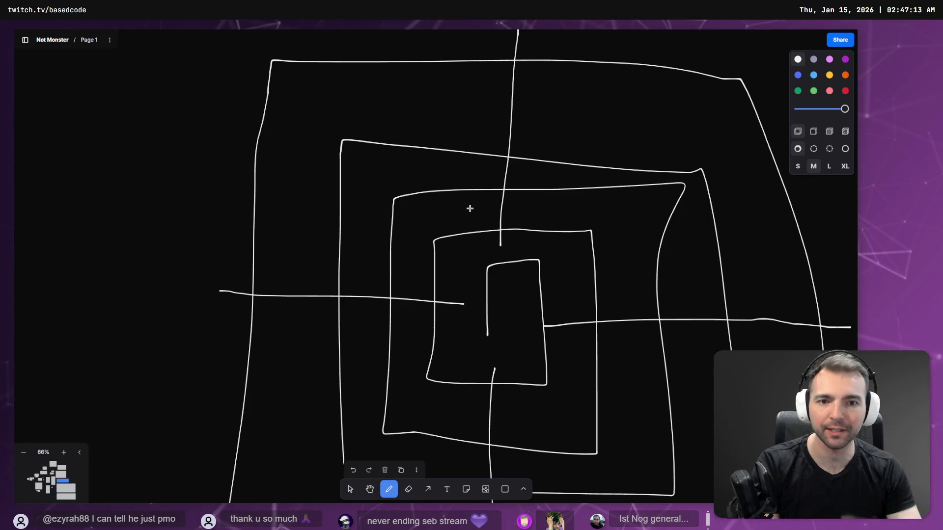
{"action": "key", "text": "alt+Tab"}
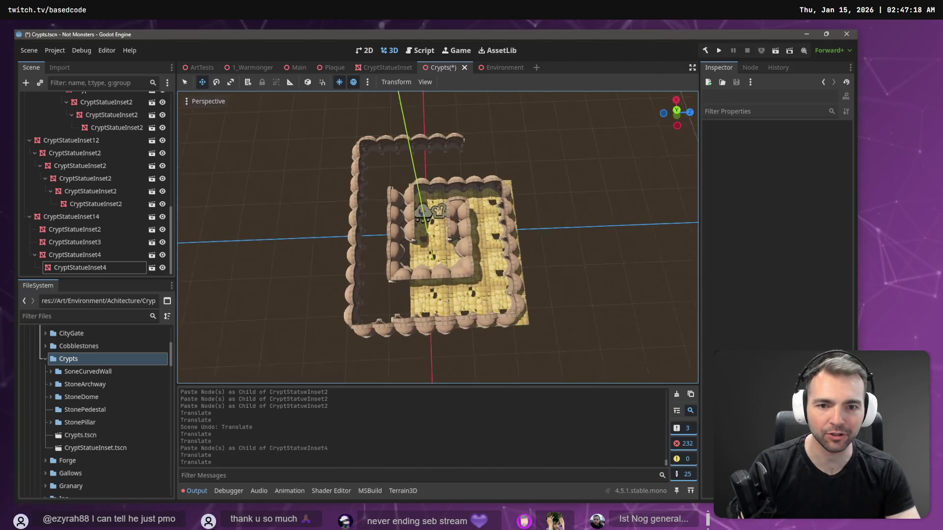
Fly through and above the crypt to inspect its statue-inset arches, then switch to the browser
{"action": "key", "text": "w"}
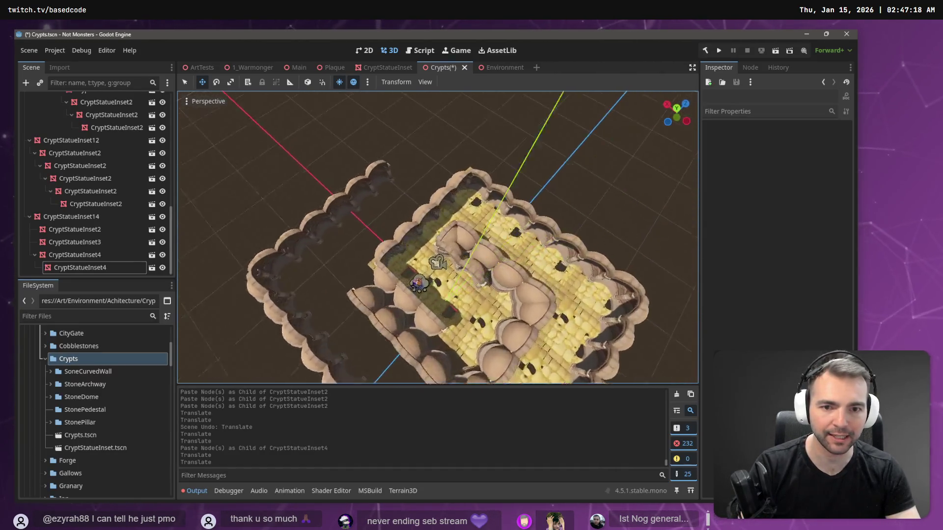
{"action": "key", "text": "w"}
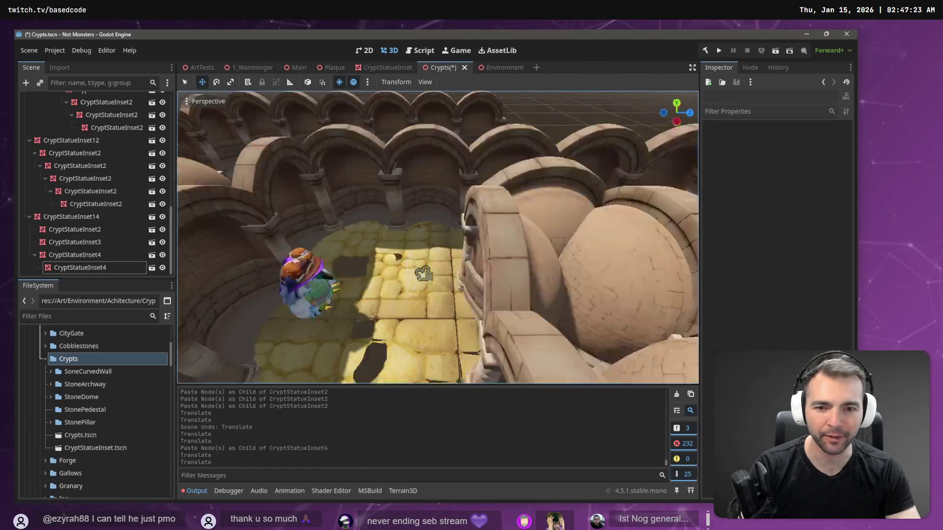
{"action": "key", "text": "s"}
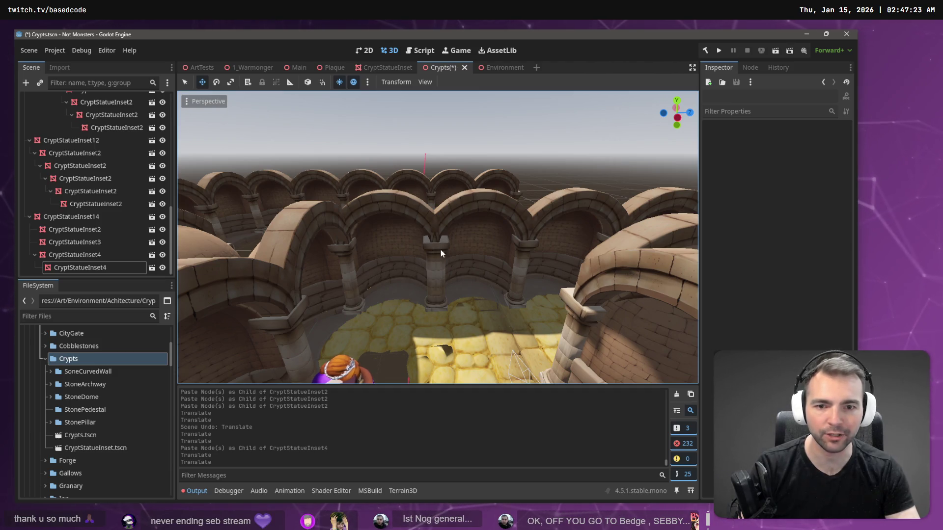
{"action": "key", "text": "s"}
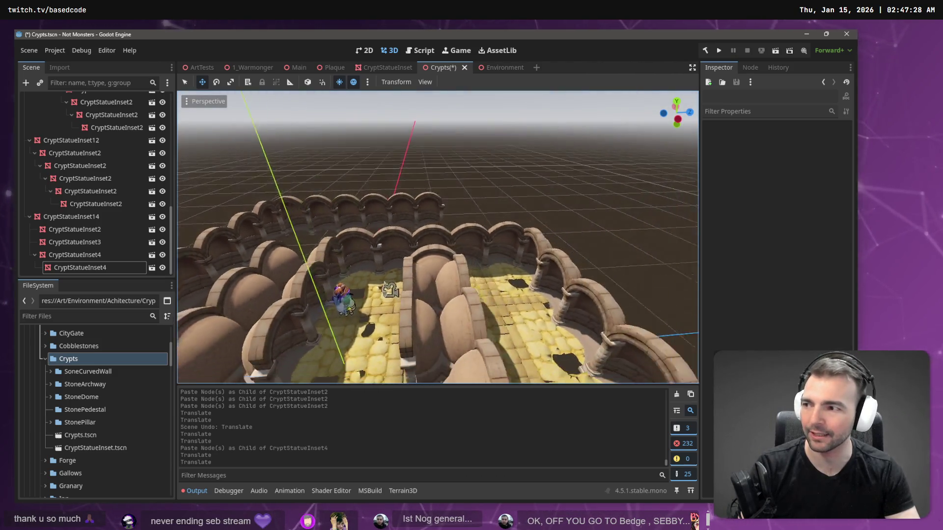
{"action": "key", "text": "s"}
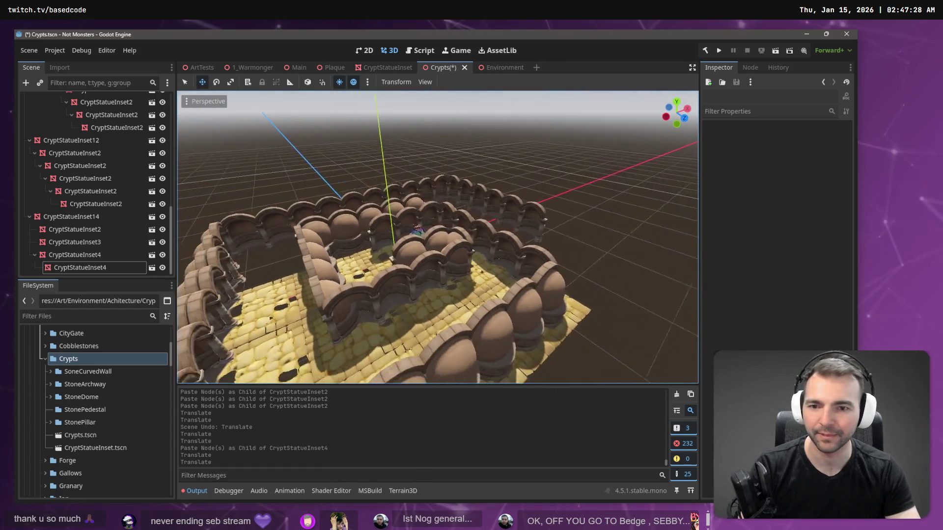
{"action": "key", "text": "d"}
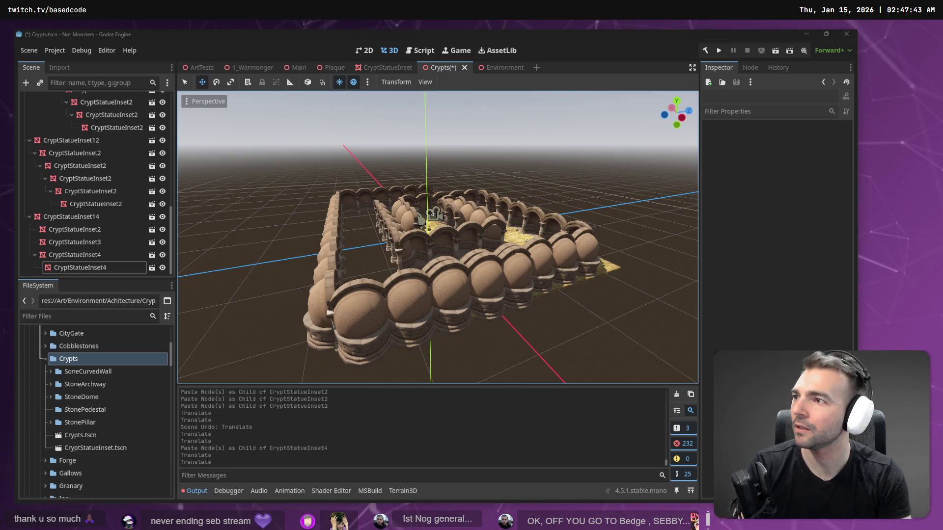
{"action": "key", "text": "alt+Tab"}
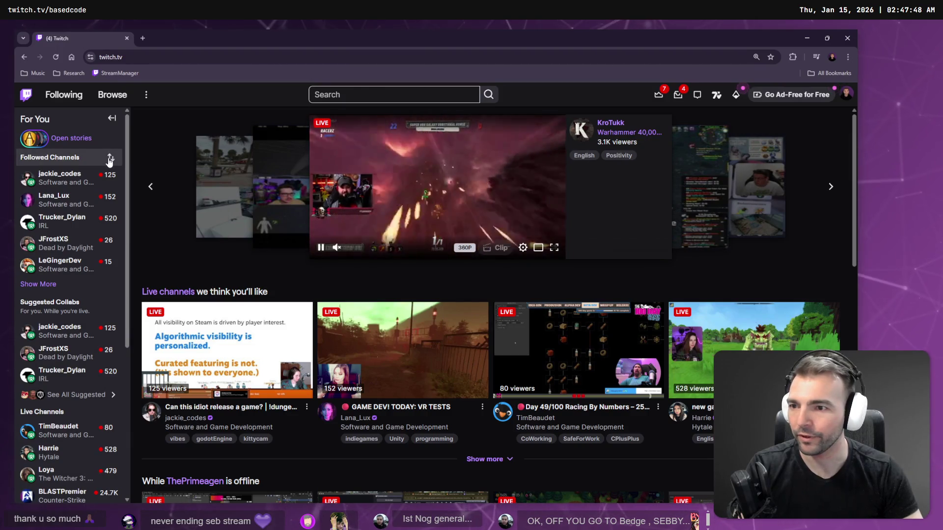
Expand the Followed Channels list and open a followed game developer's live stream
{"action": "left_click", "coordinate": [38, 284]}
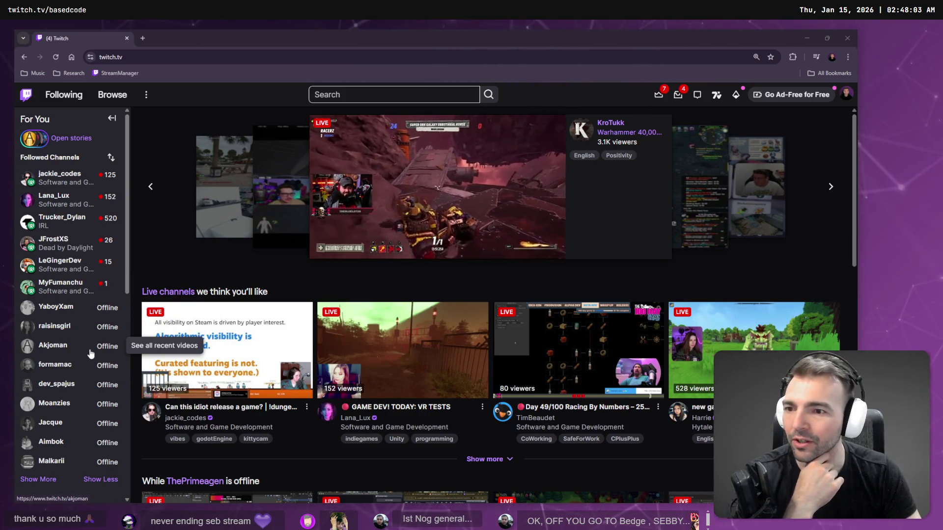
{"action": "mouse_move", "coordinate": [59, 271]}
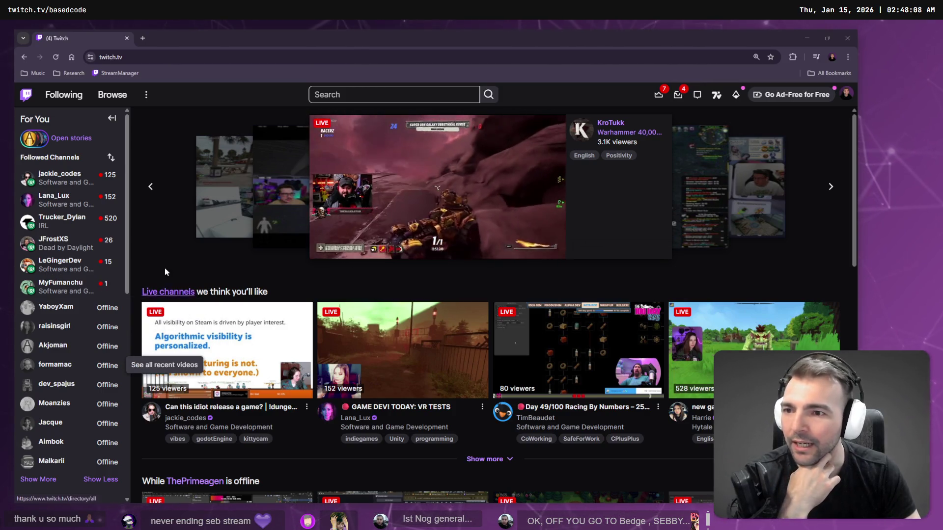
{"action": "mouse_move", "coordinate": [65, 181]}
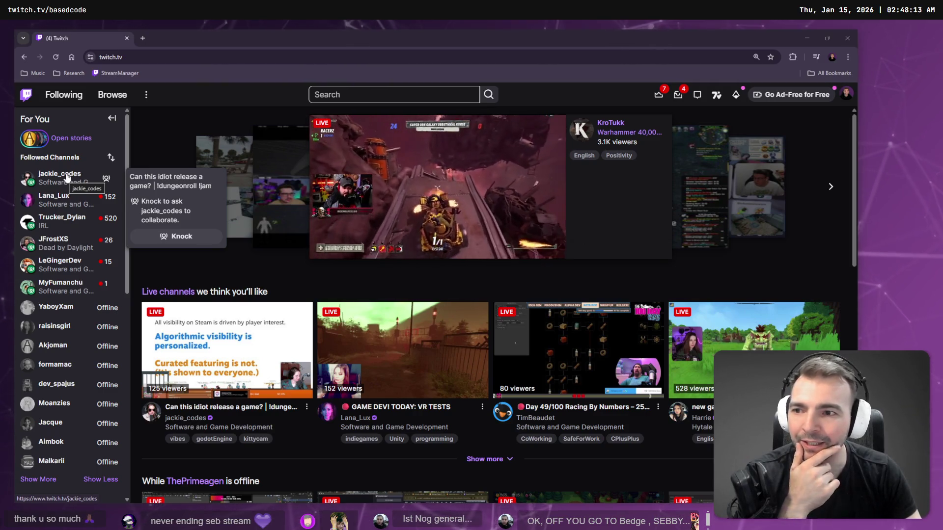
{"action": "left_click", "coordinate": [67, 178]}
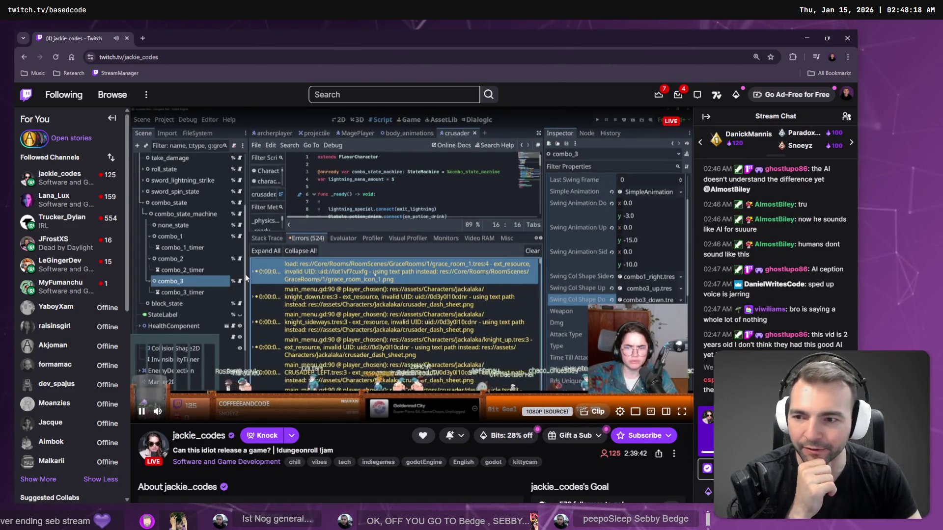
{"action": "left_click", "coordinate": [54, 264]}
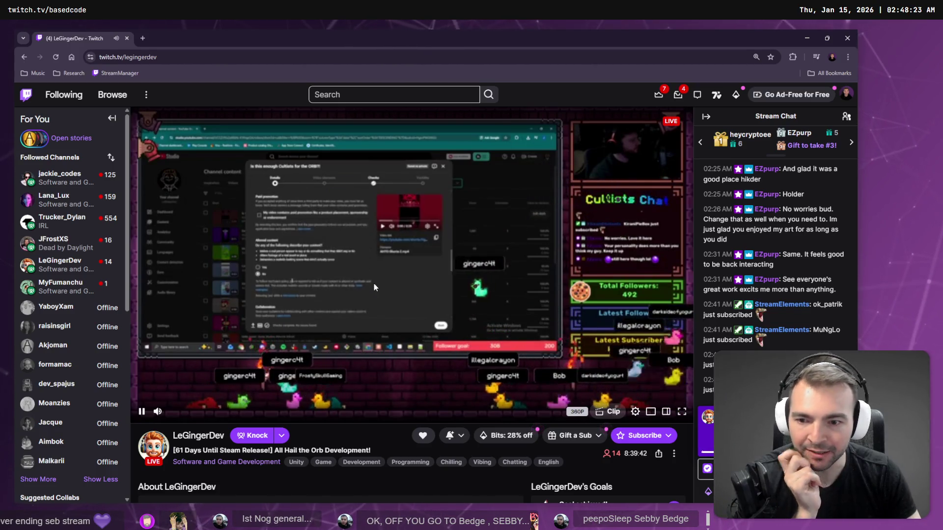
{"action": "mouse_move", "coordinate": [53, 176]}
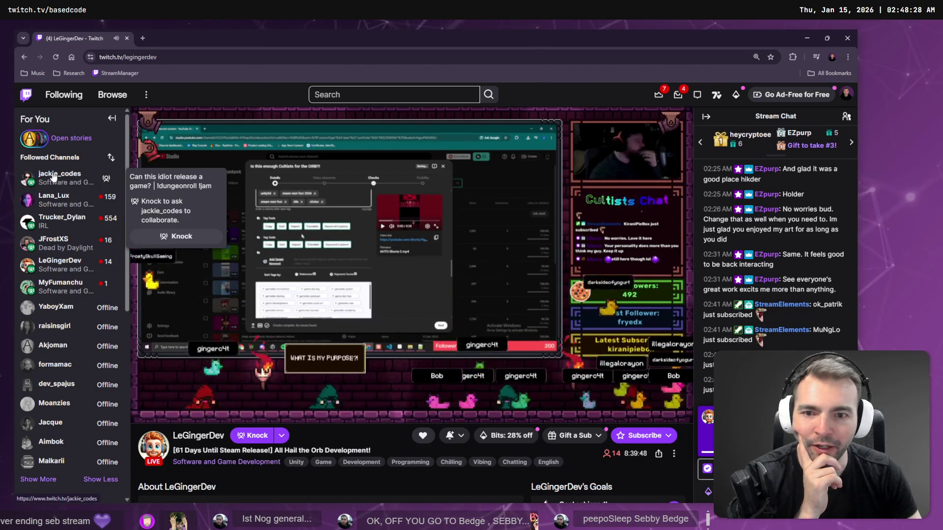
{"action": "left_click", "coordinate": [54, 176]}
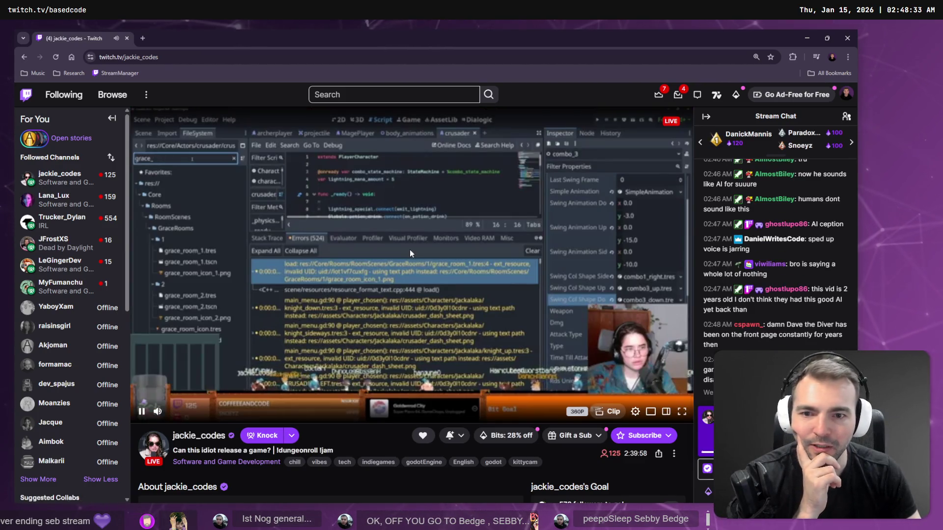
{"action": "mouse_move", "coordinate": [59, 199]}
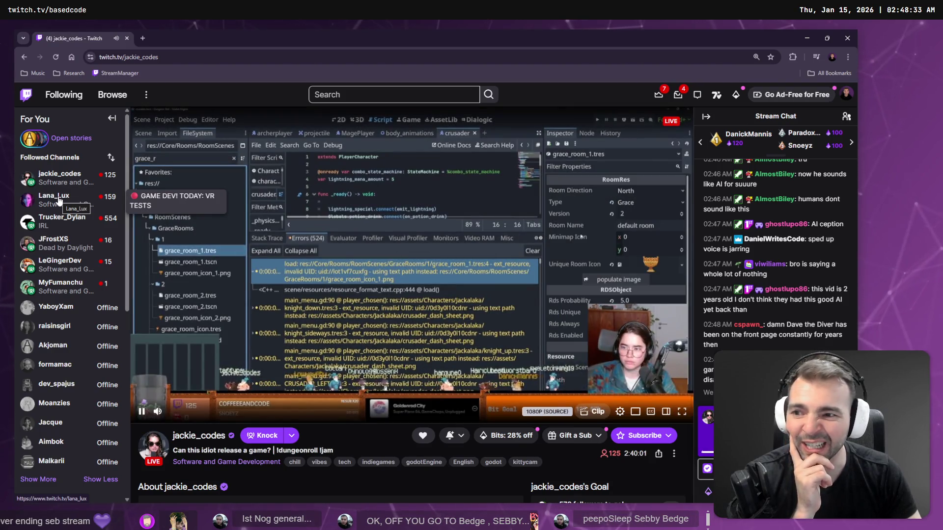
{"action": "mouse_move", "coordinate": [60, 178]}
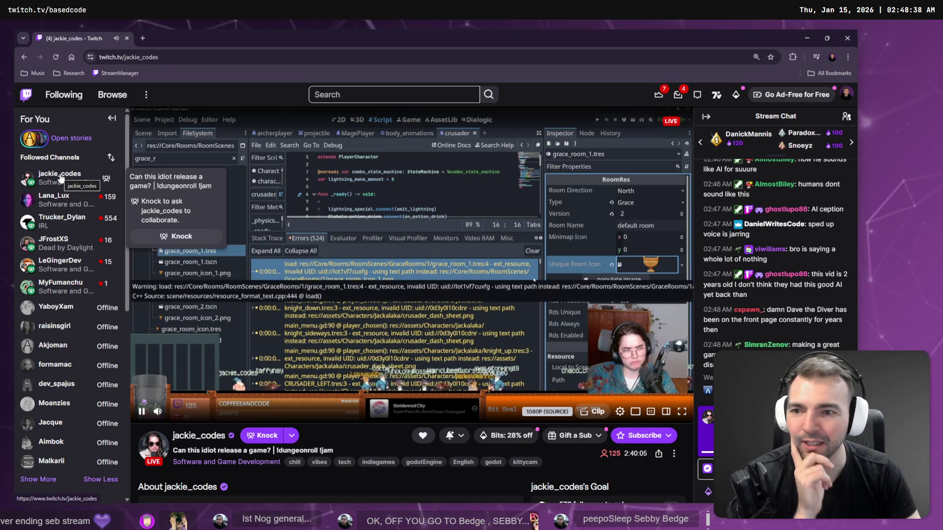
{"action": "left_click", "coordinate": [113, 57]}
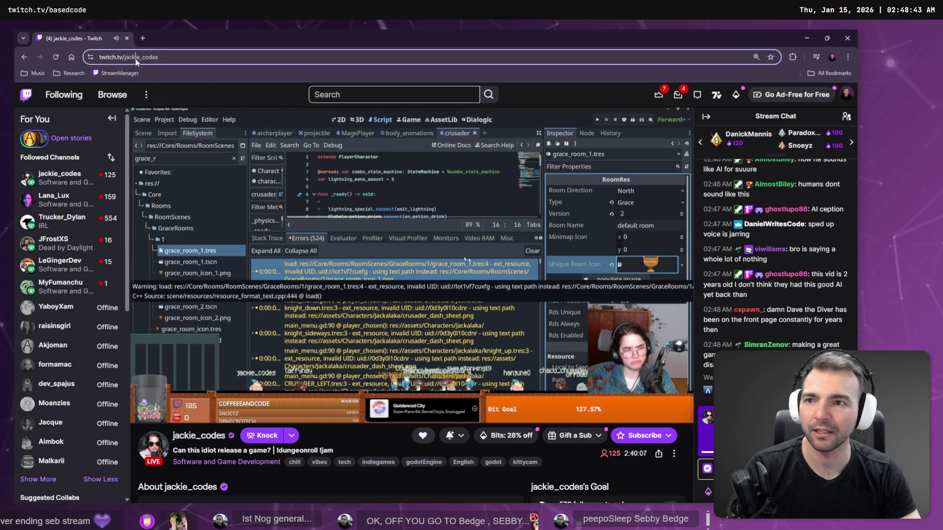
{"action": "double_click", "coordinate": [182, 57]}
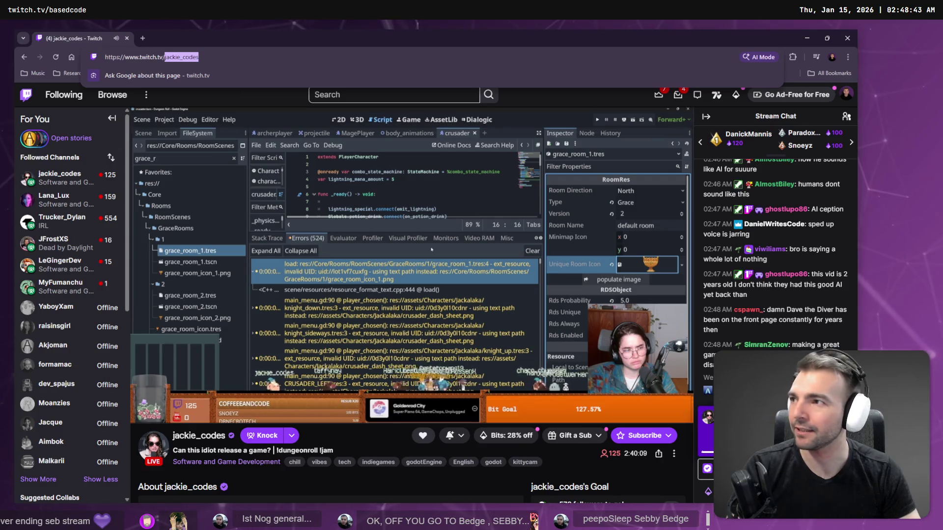
{"action": "key", "text": "alt+Tab"}
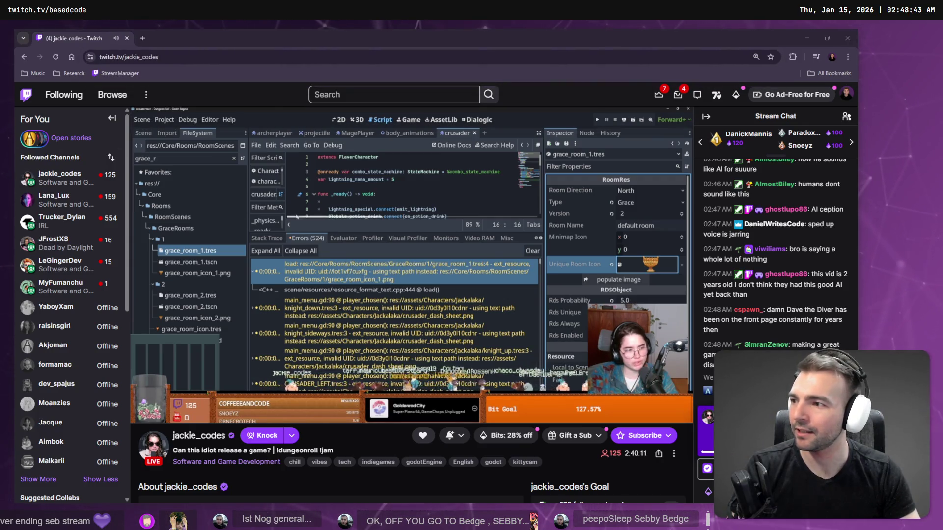